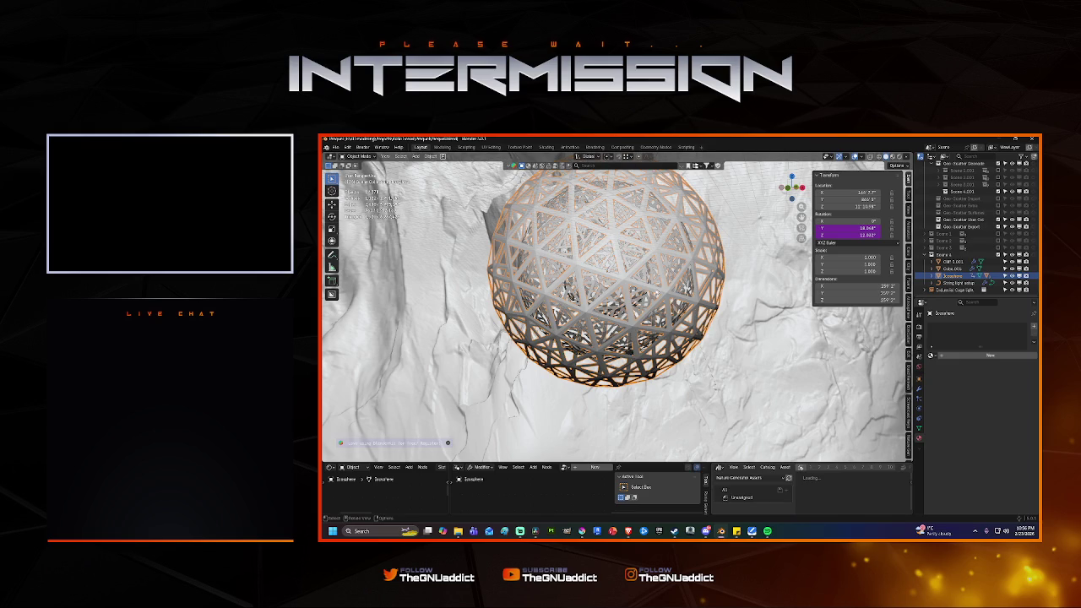
Select Cube.005, view the scene through the camera, and save the Blender file.
click(920, 389)
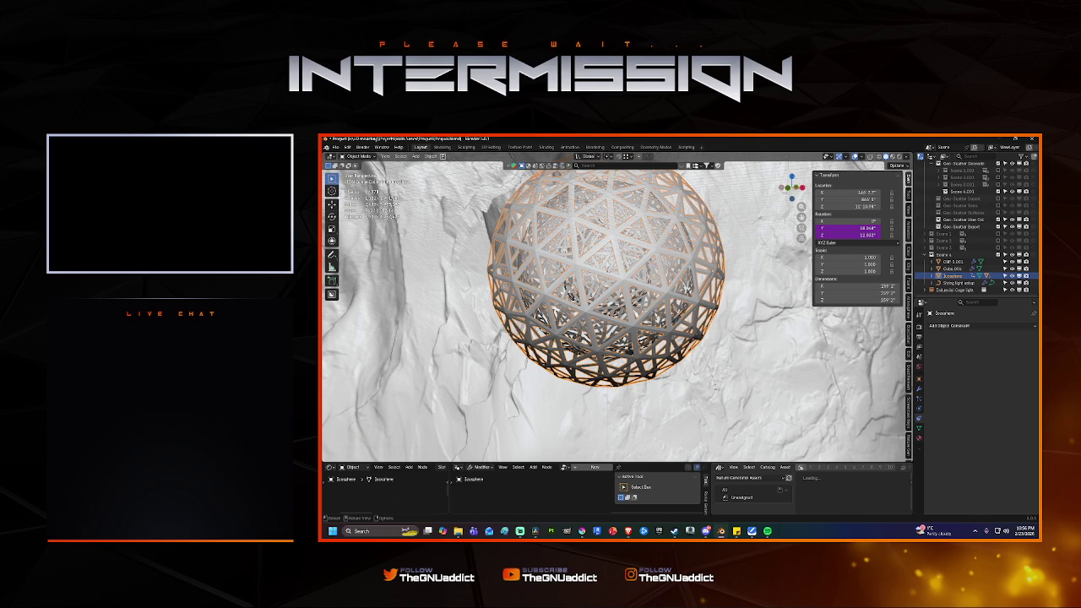
click(724, 317)
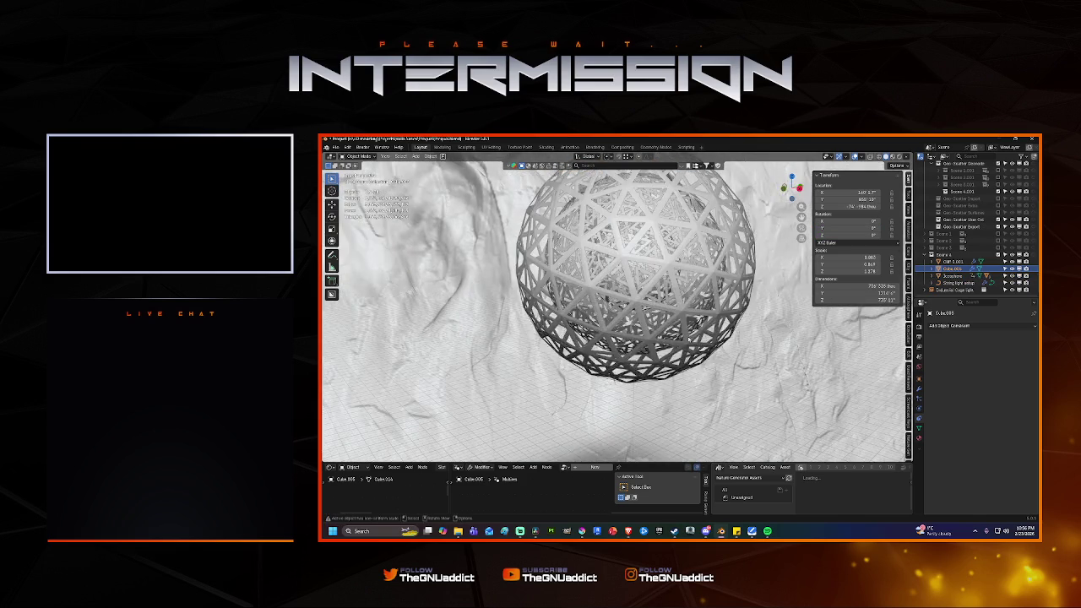
key(KP_0)
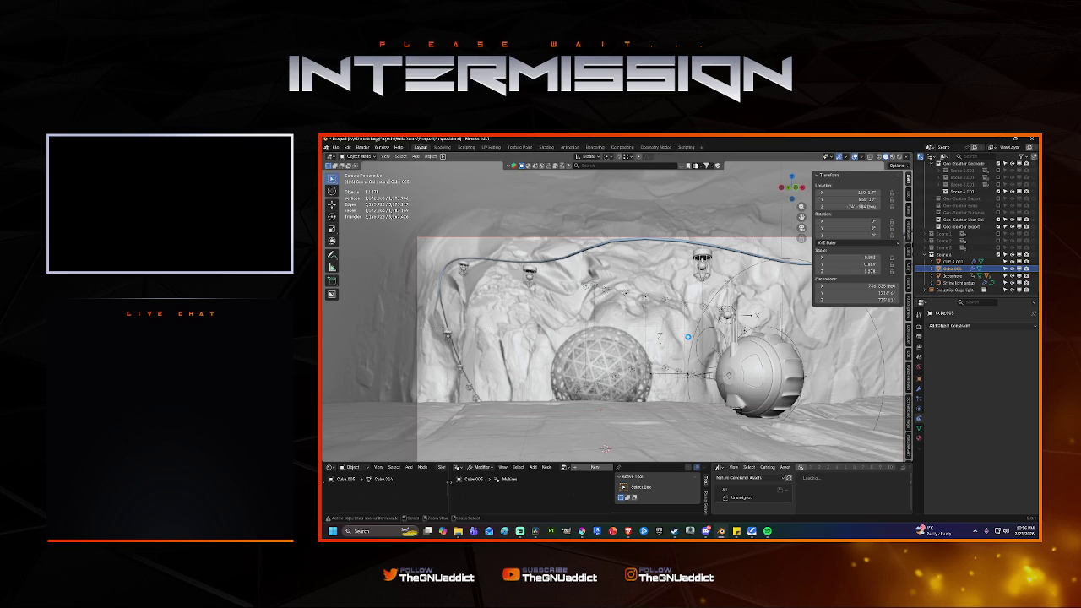
key(ctrl+s)
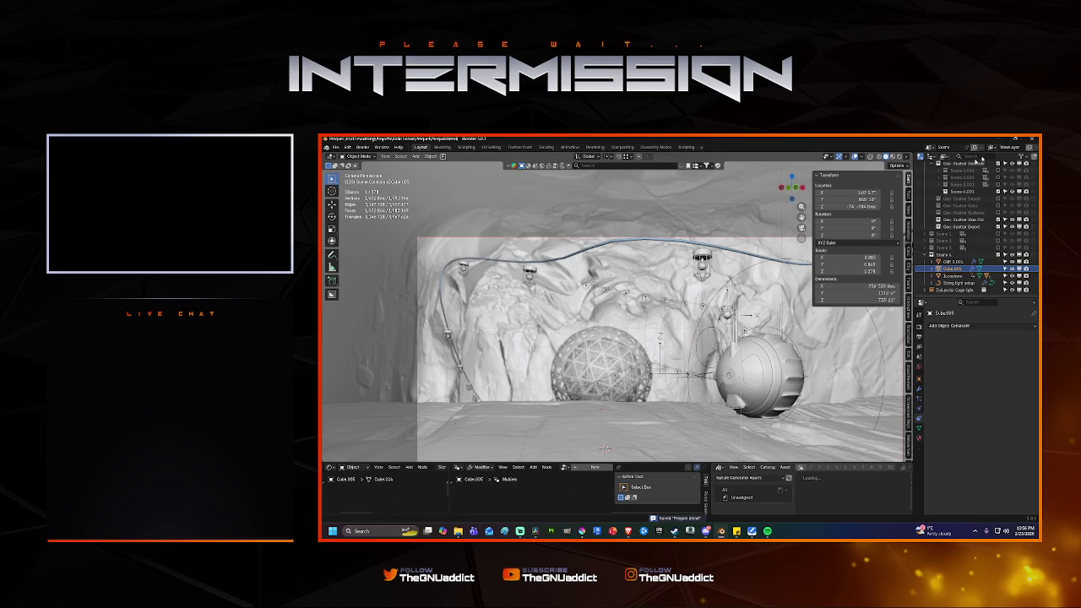
key(alt+Tab)
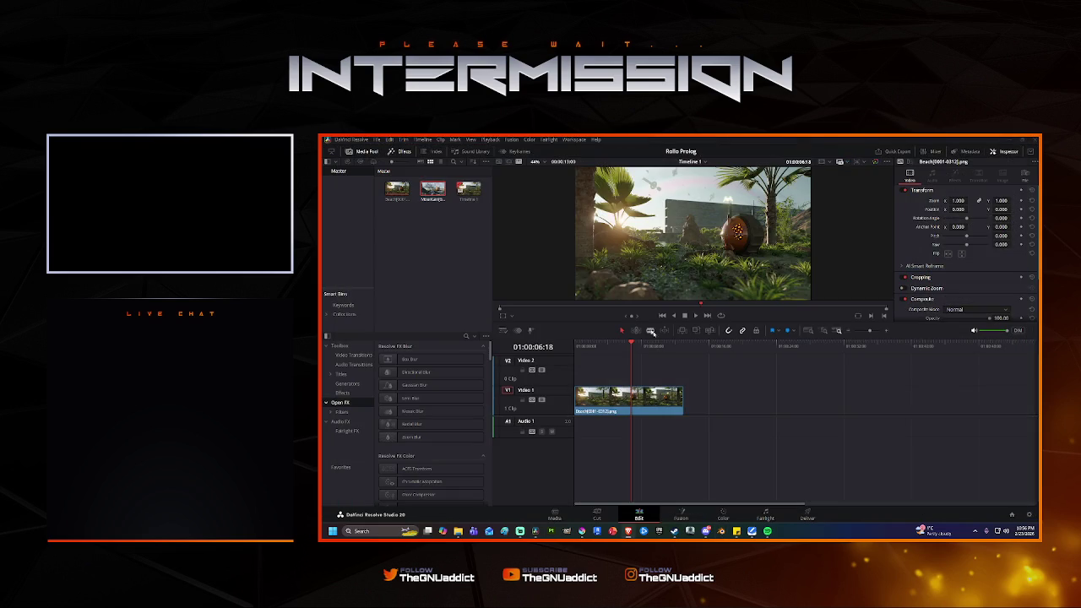
Place the Mountain clip on Video 2 and cut out a short middle section.
mouse_move(433, 190)
mouse_down()
mouse_move(696, 394)
mouse_move(604, 363)
mouse_up()
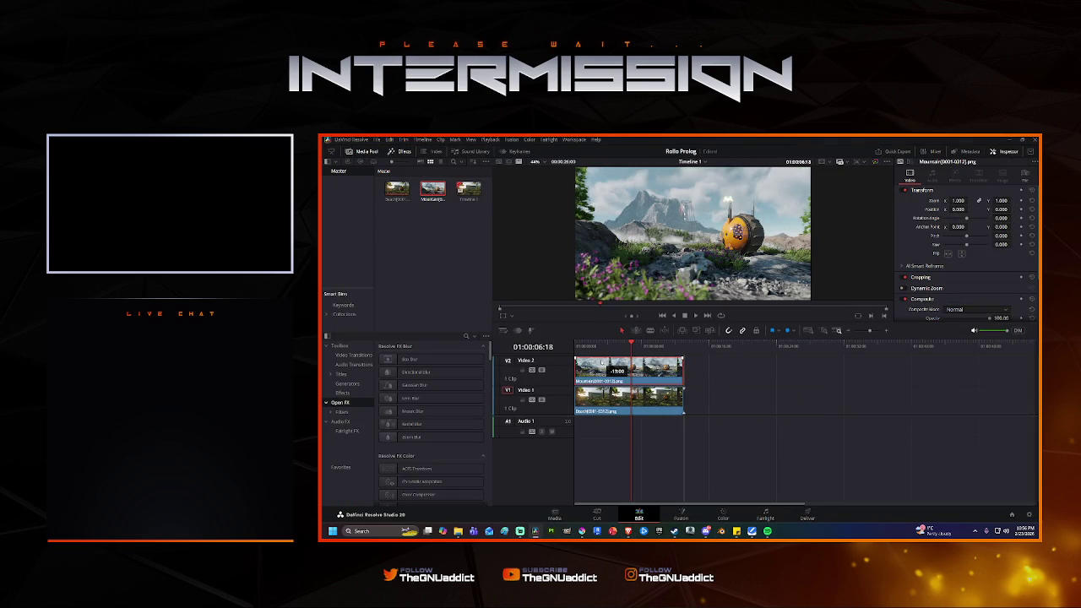
click(650, 331)
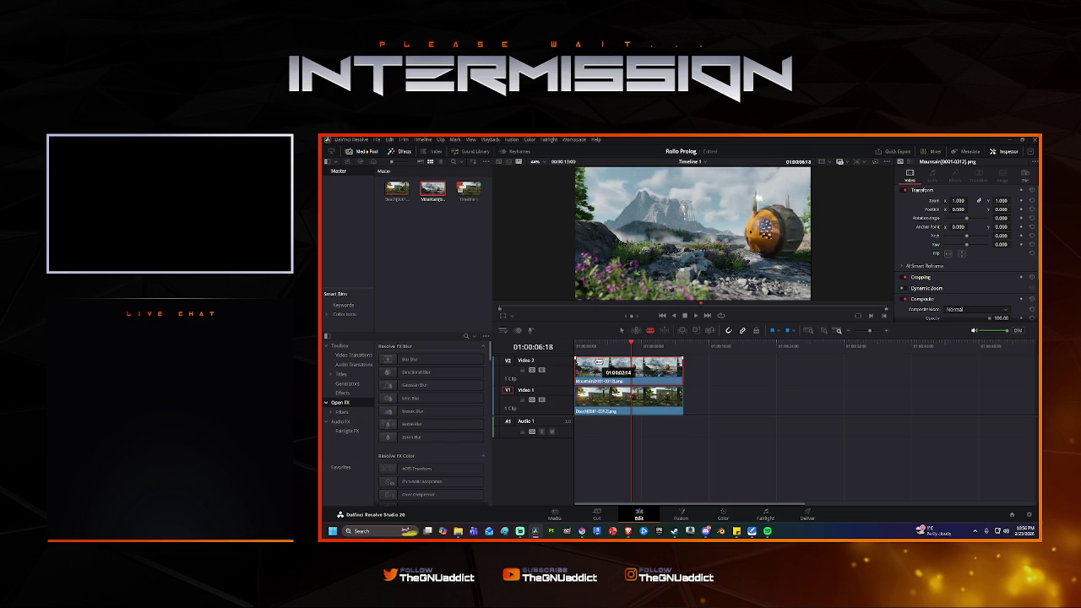
click(598, 365)
click(619, 365)
click(622, 331)
click(608, 365)
key(Delete)
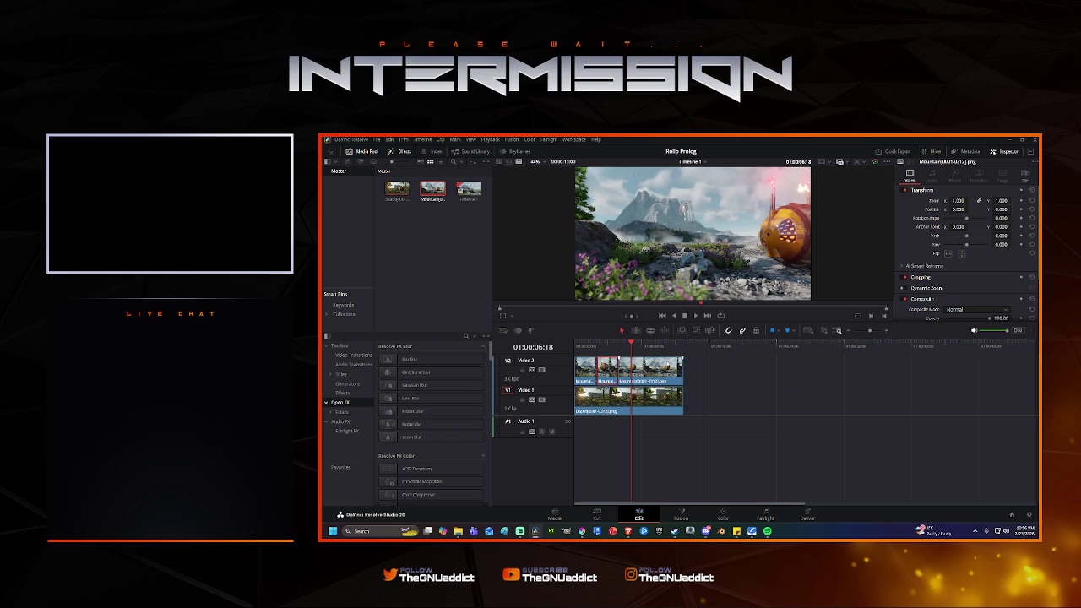
Play the edited sequence from the start in full screen.
key(Home)
key(space)
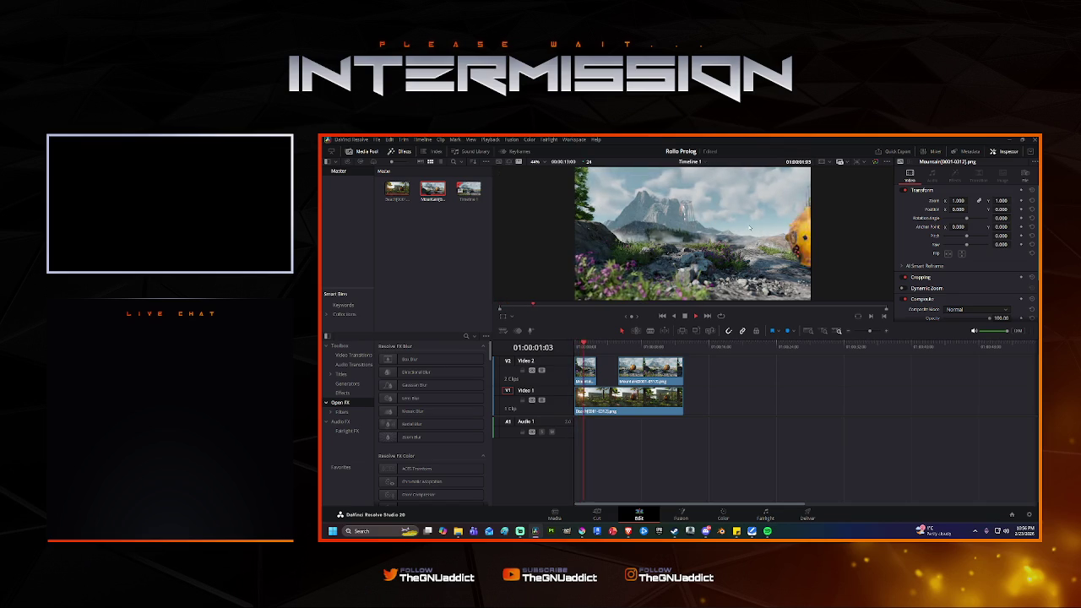
key(ctrl+f)
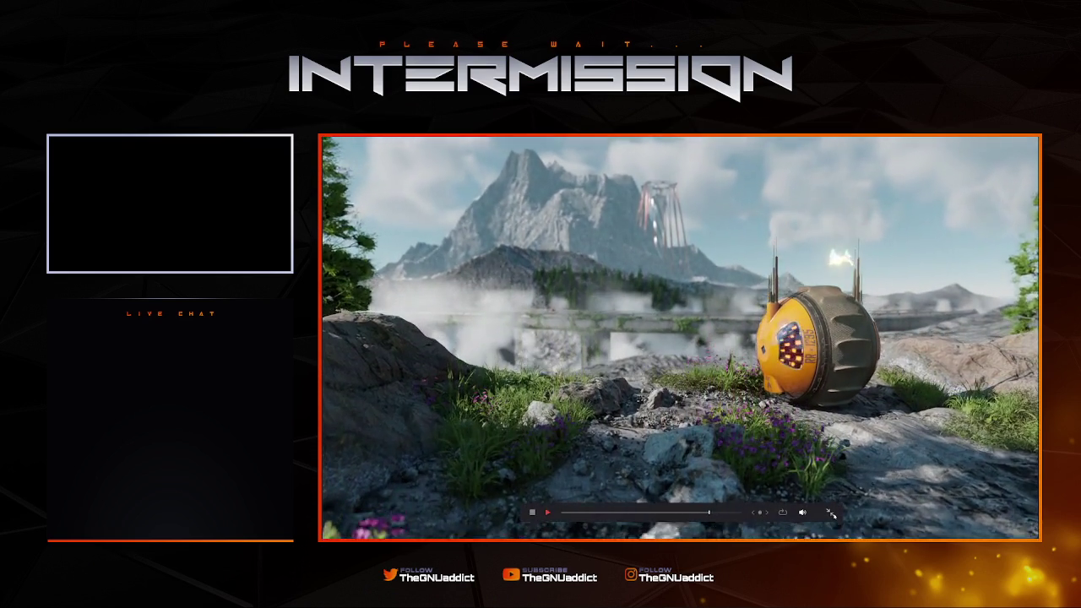
Replay the cut sequence full screen from the start, then exit to the Edit page.
click(830, 512)
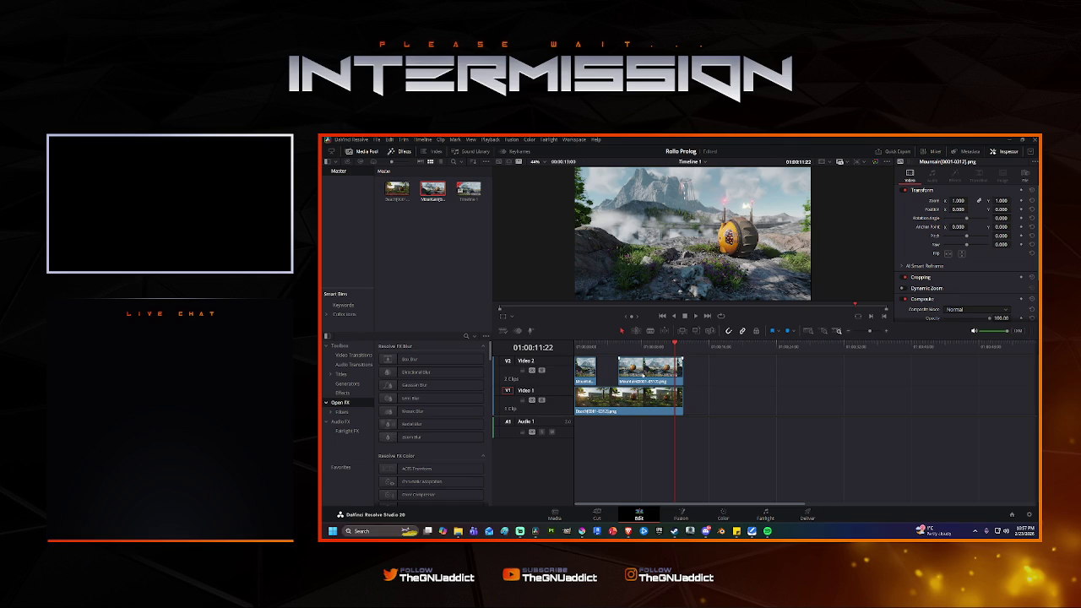
key(ctrl+f)
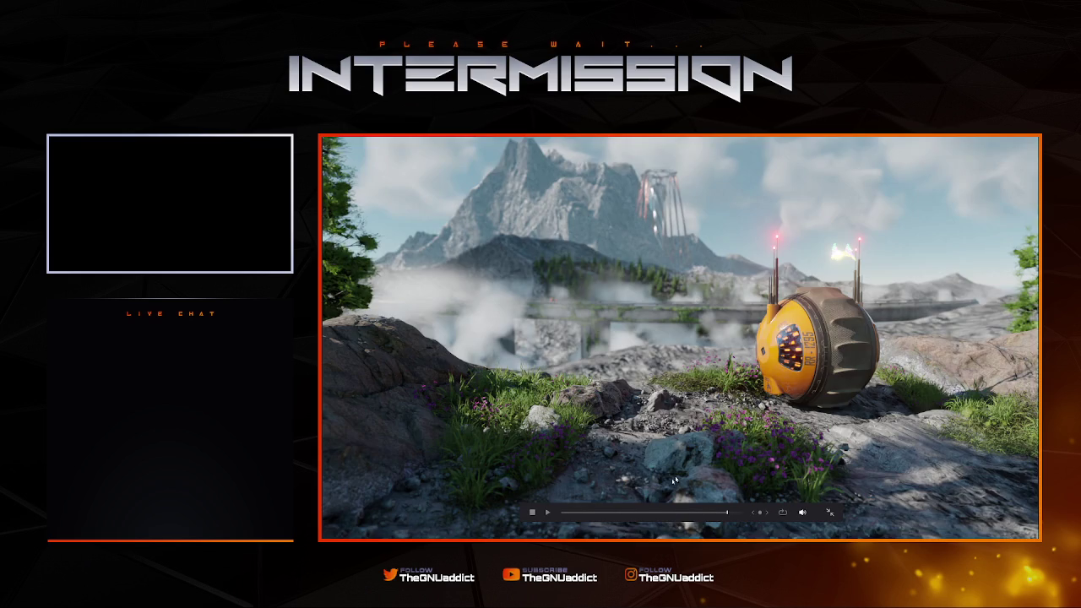
click(567, 514)
key(space)
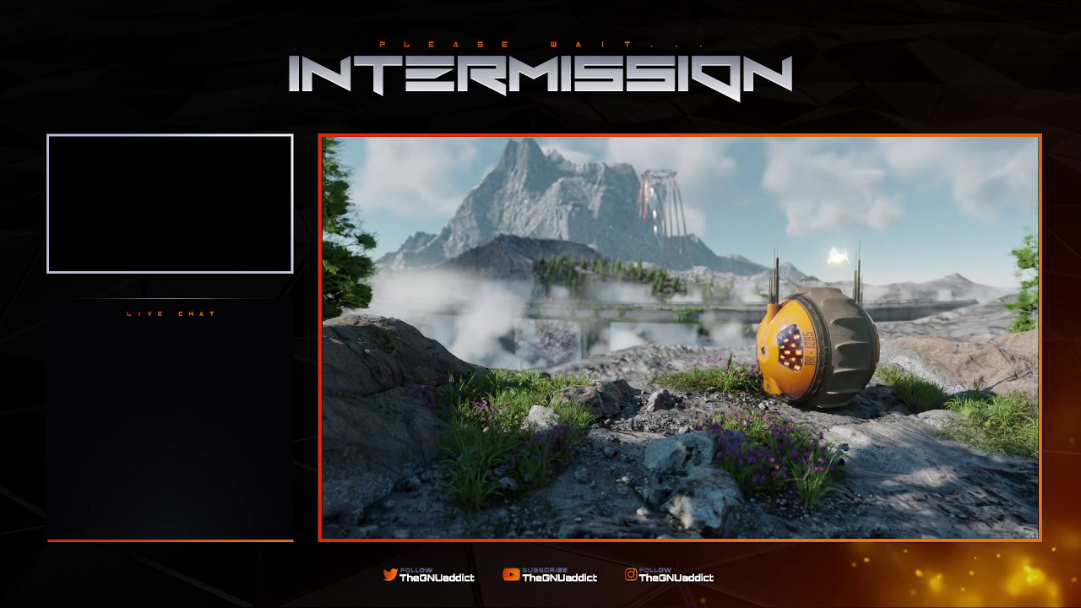
key(Escape)
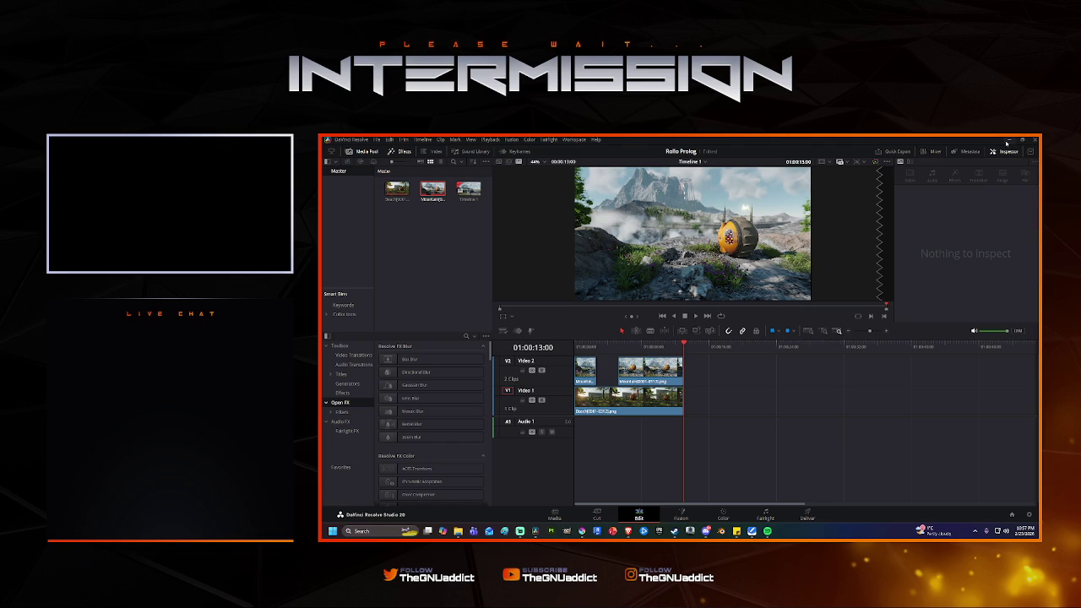
right_click(720, 534)
Bring Blender forward and raise the World background Strength.
click(836, 380)
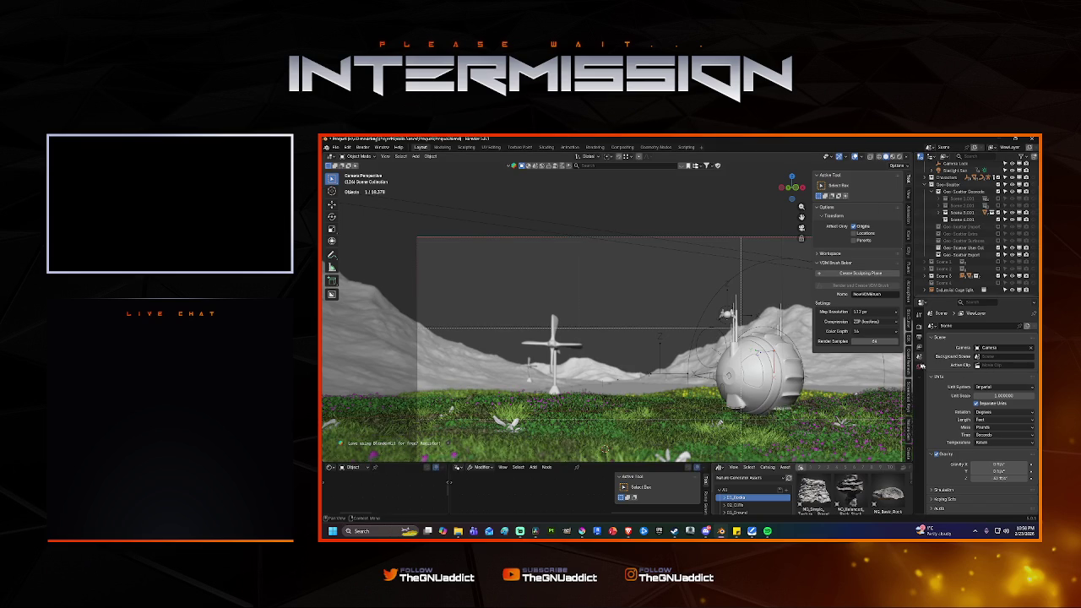
click(920, 365)
drag(984, 378, 993, 378)
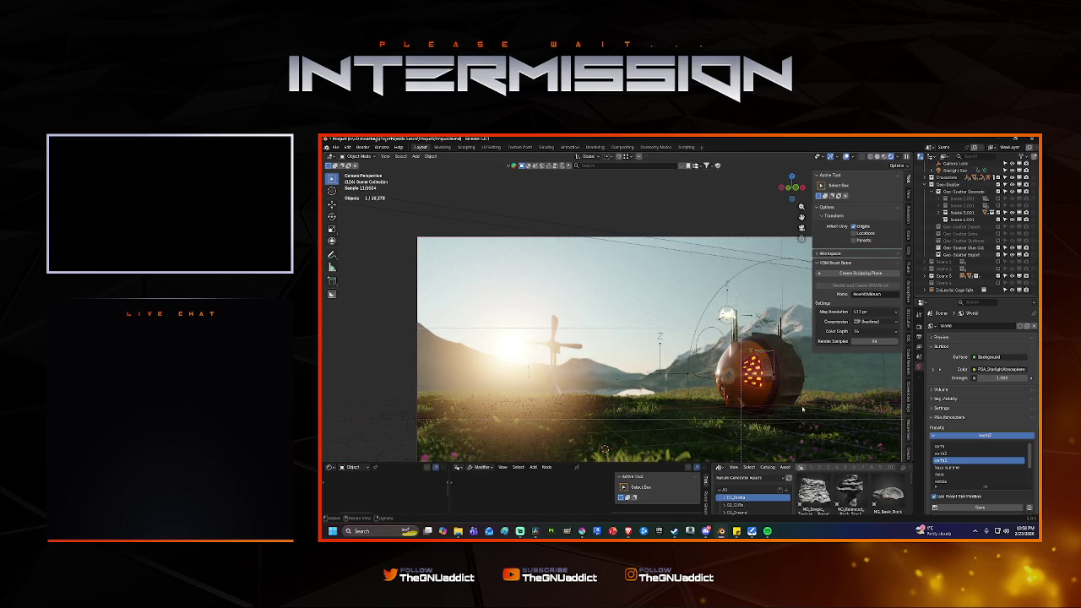
Orbit the view, hide the sidebar, and switch the viewport to Solid shading.
key(shift)
middle_drag(802, 409, 792, 409)
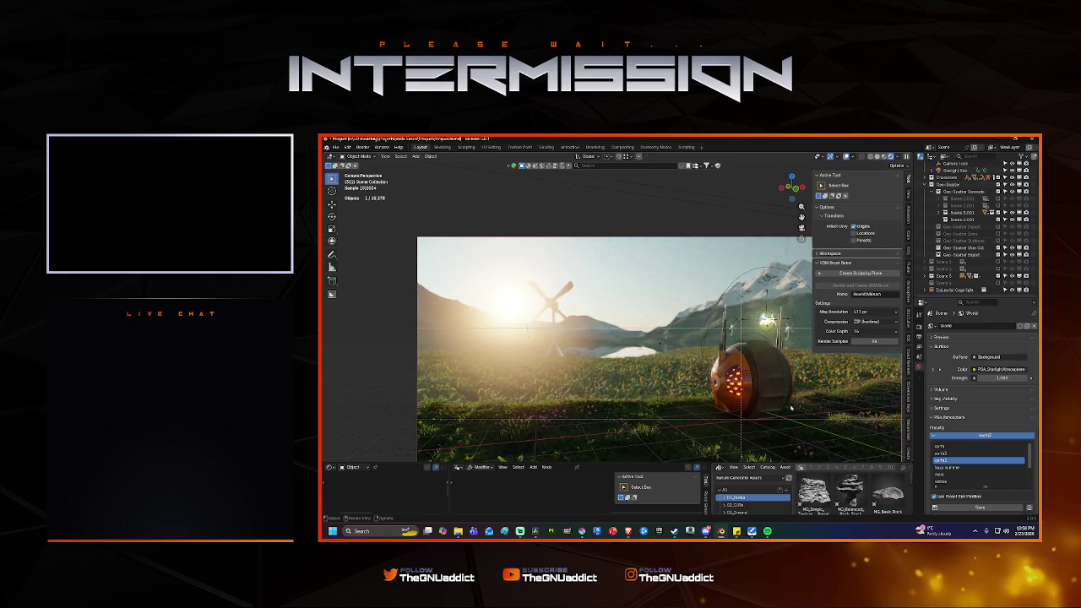
key(n)
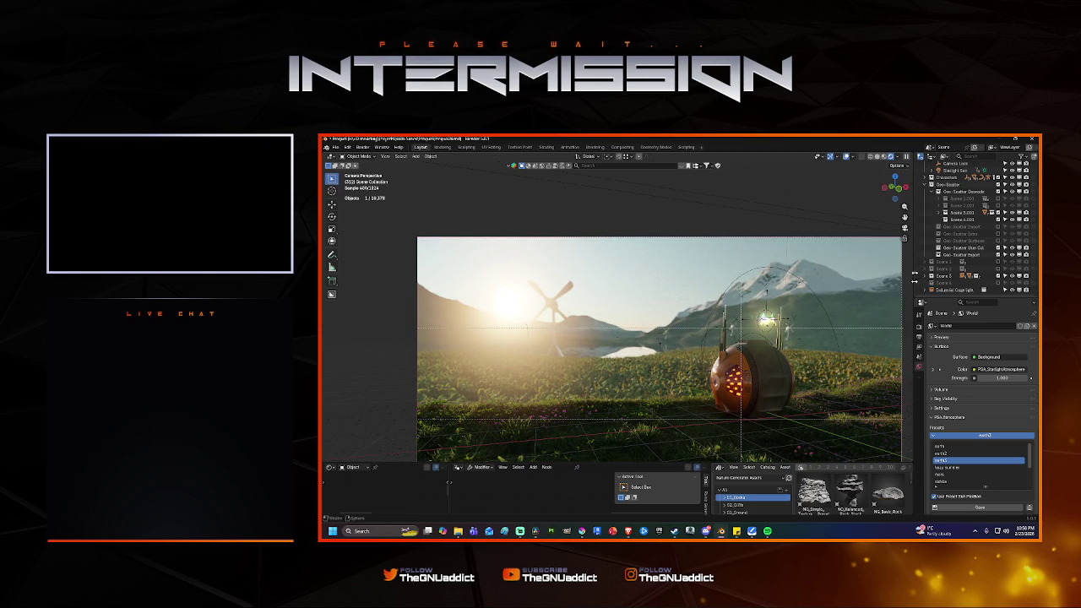
click(884, 157)
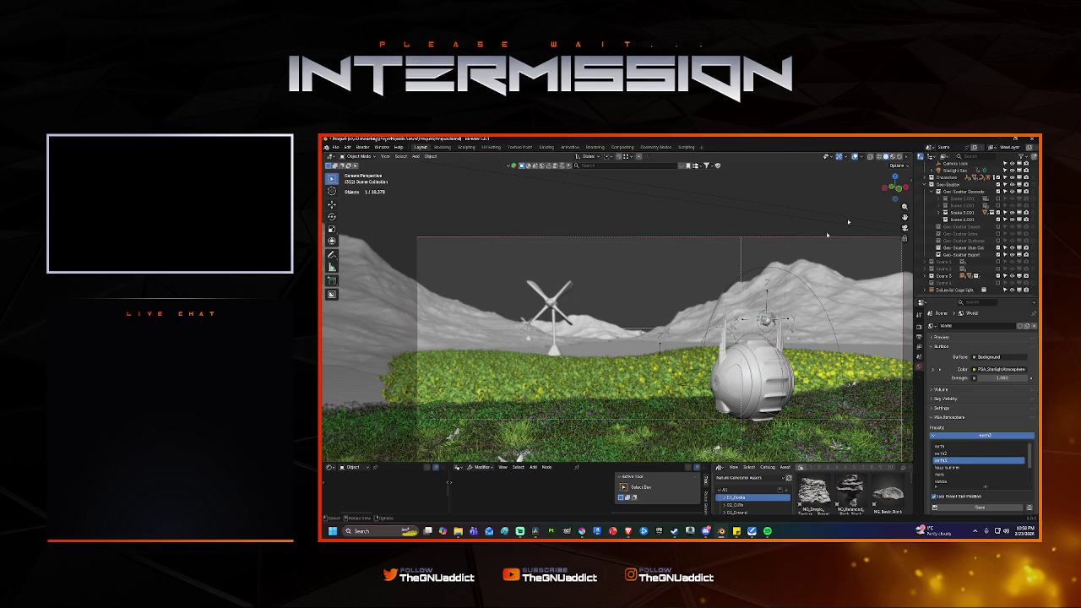
Cancel quitting Blender, save the scene, and close DaVinci Resolve.
click(1032, 139)
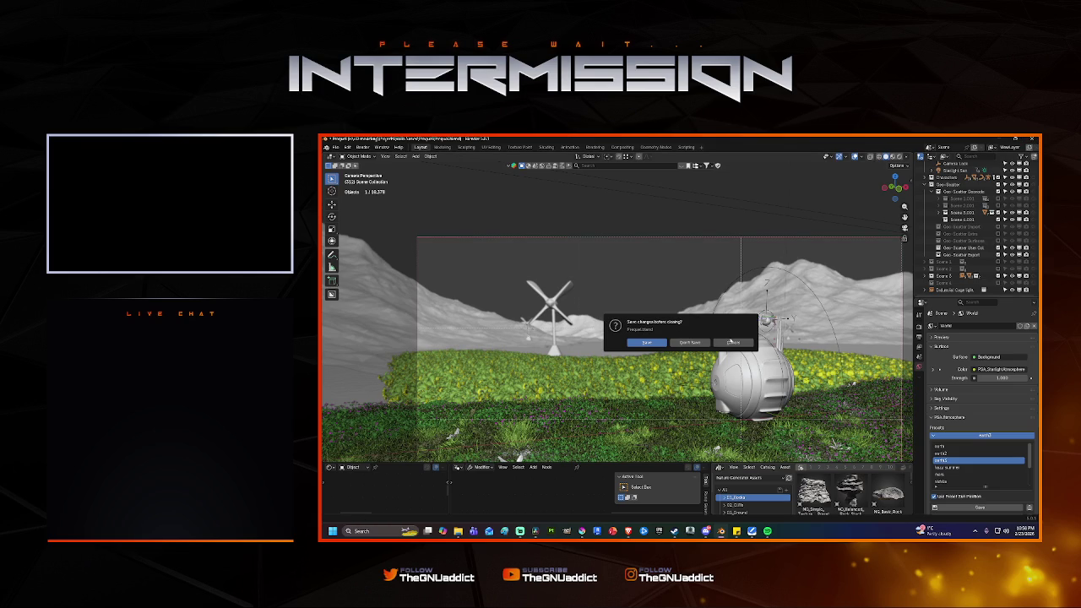
click(733, 342)
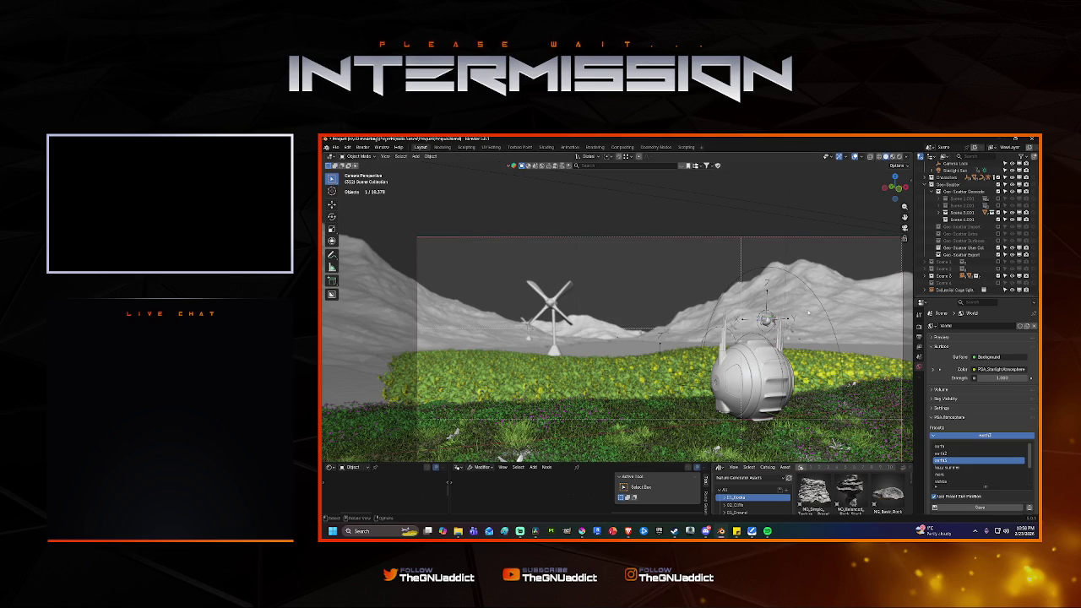
key(shift)
key(ctrl+s)
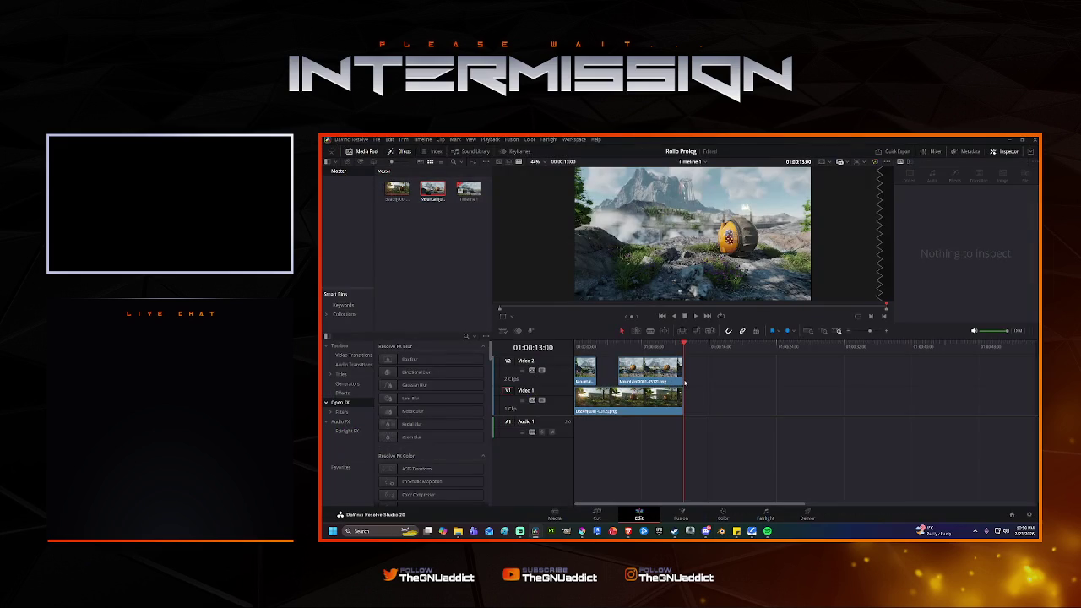
click(1036, 140)
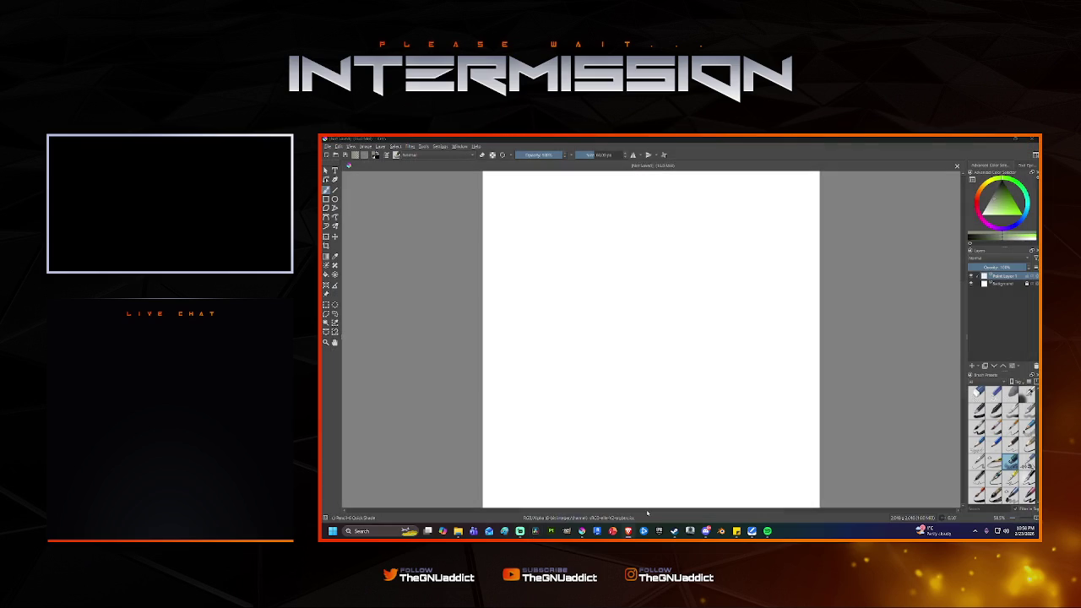
Open the recent Watch project in Blender from the taskbar and close Krita.
right_click(722, 531)
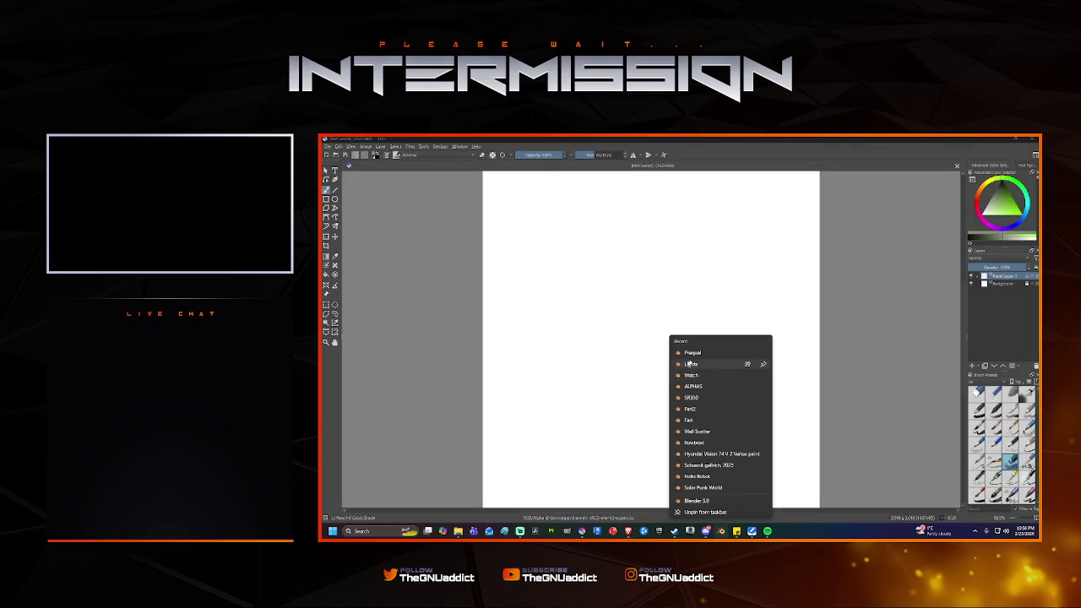
click(698, 368)
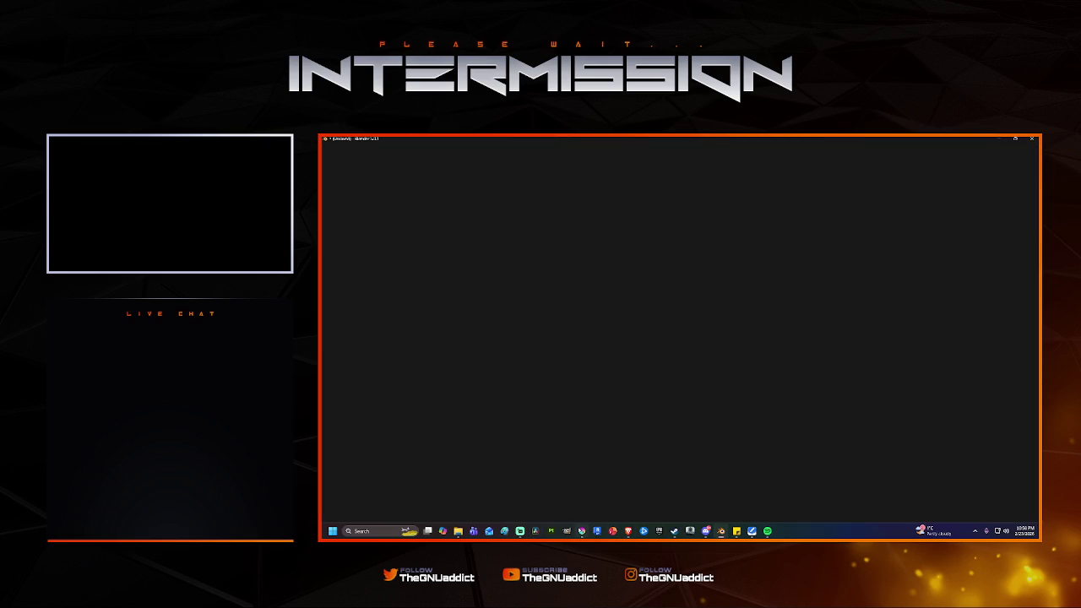
right_click(582, 530)
click(559, 512)
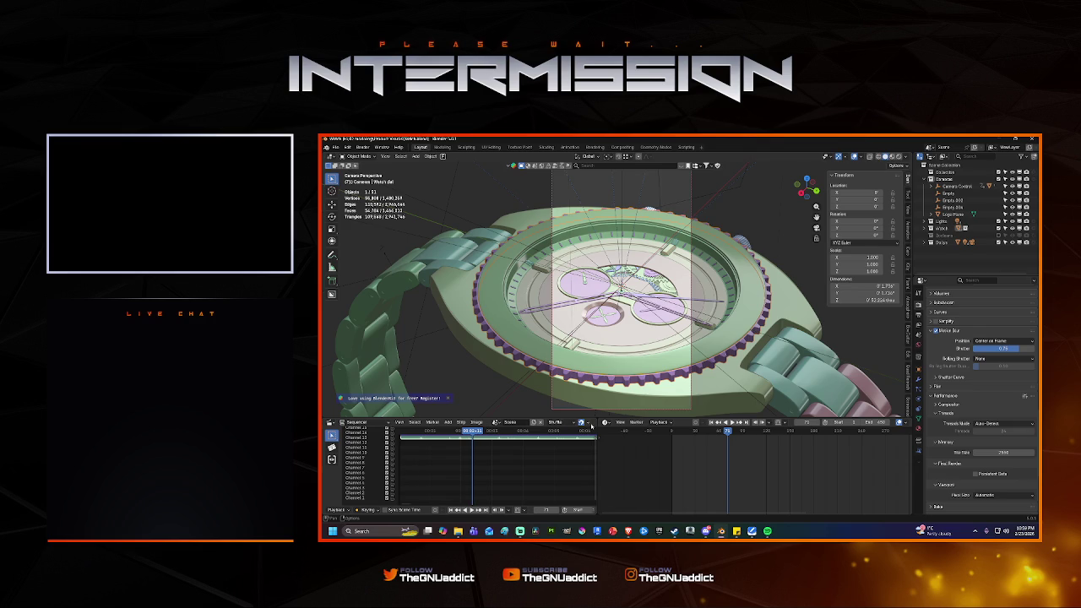
Open the Marker menu in the lower-left Video Sequencer area.
click(431, 422)
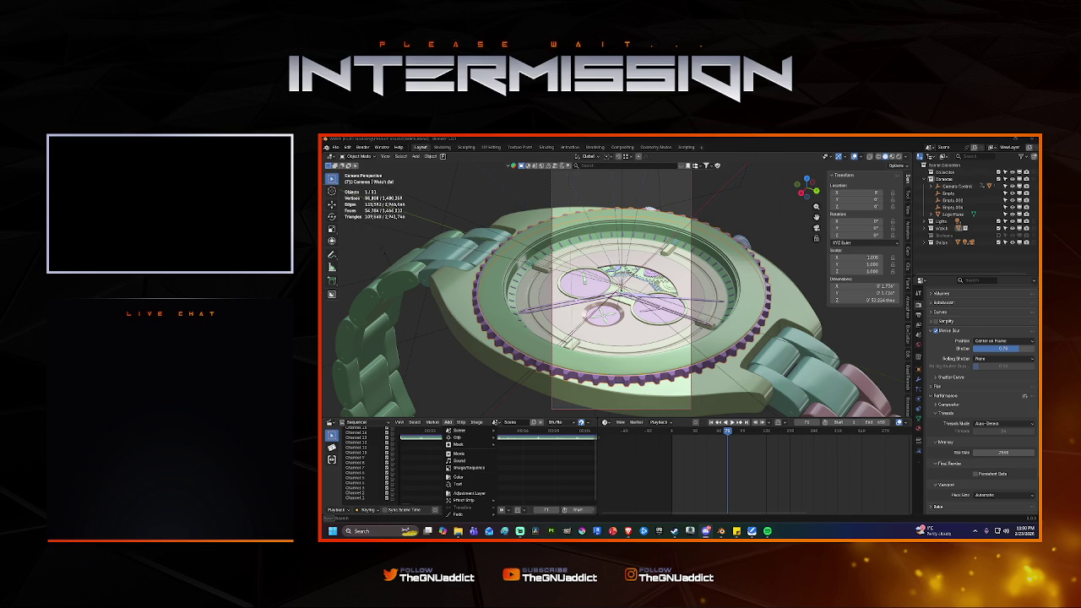
Make the lower-left area a Timeline with playback set to Sync to Audio.
click(432, 422)
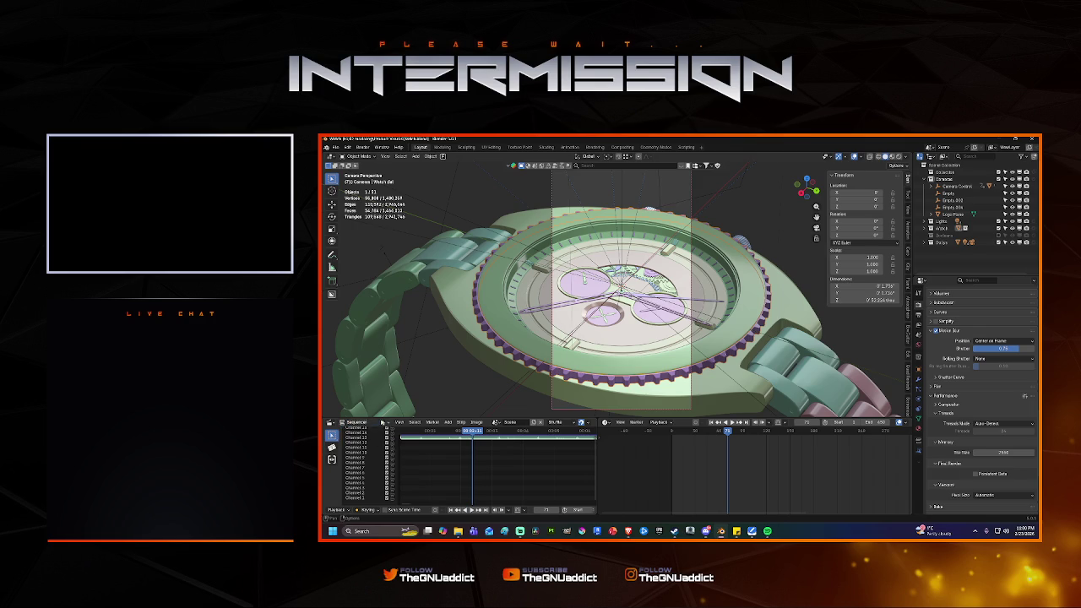
click(331, 422)
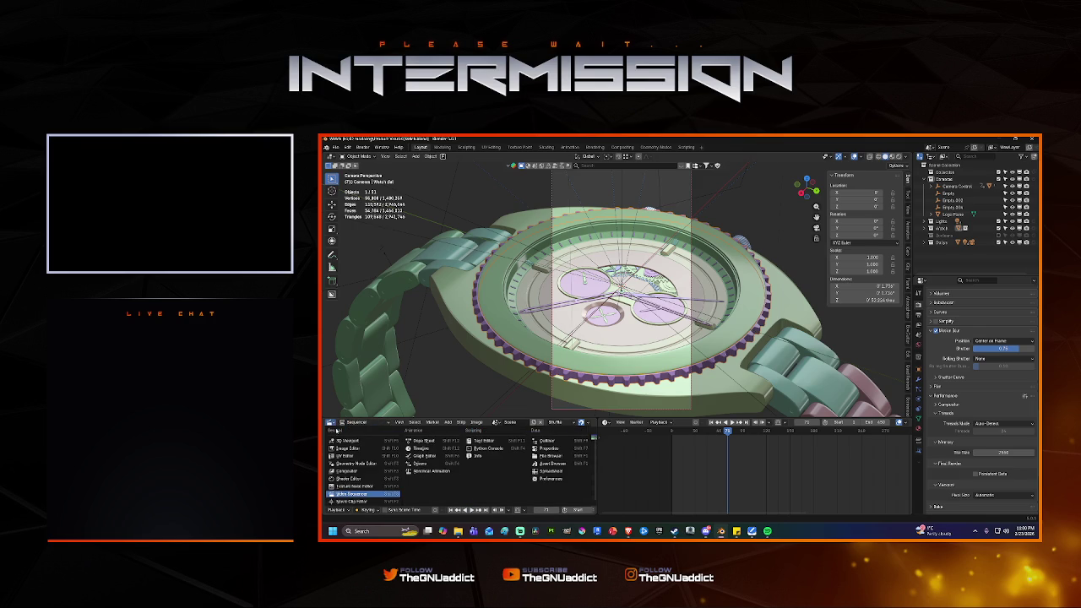
click(421, 448)
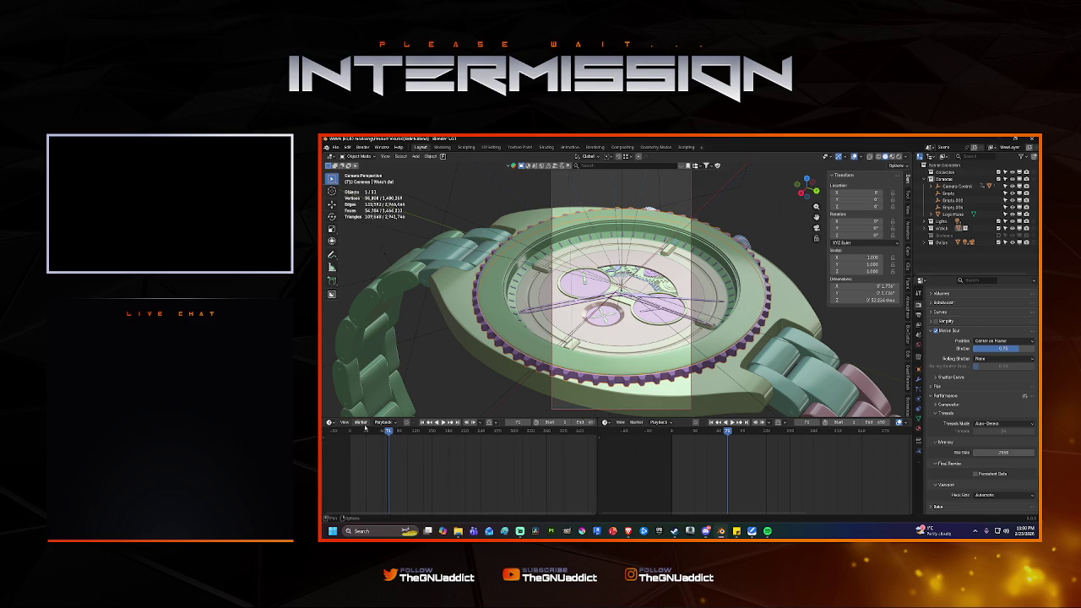
click(392, 422)
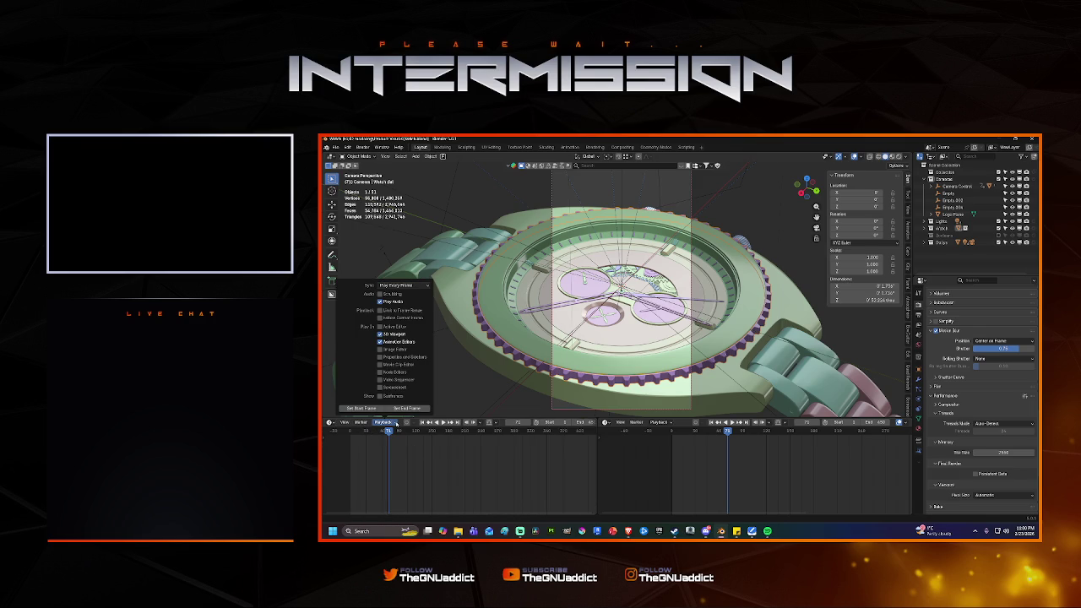
click(401, 286)
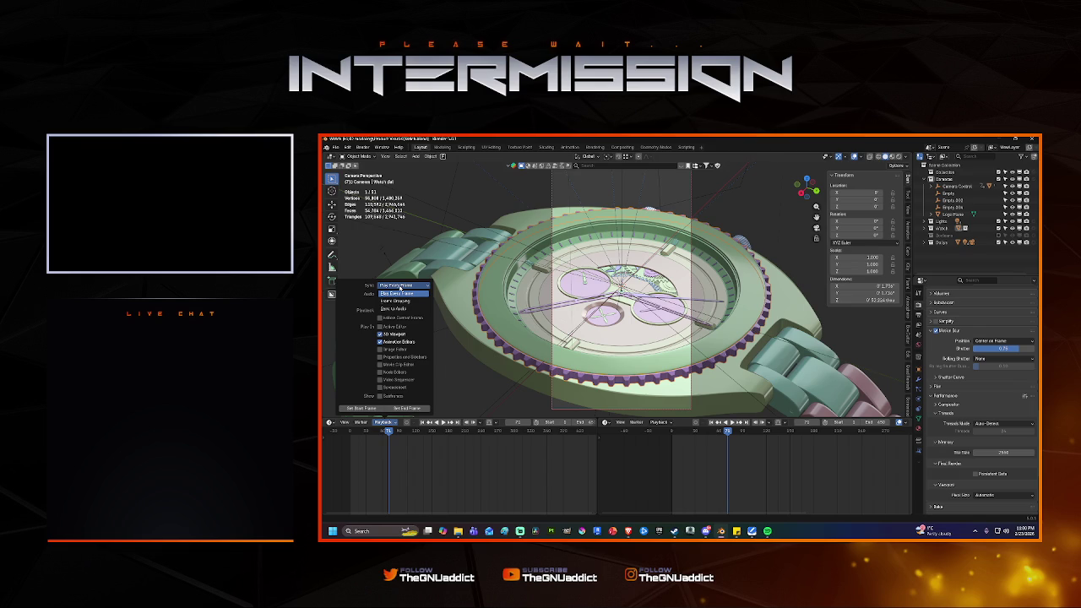
click(395, 310)
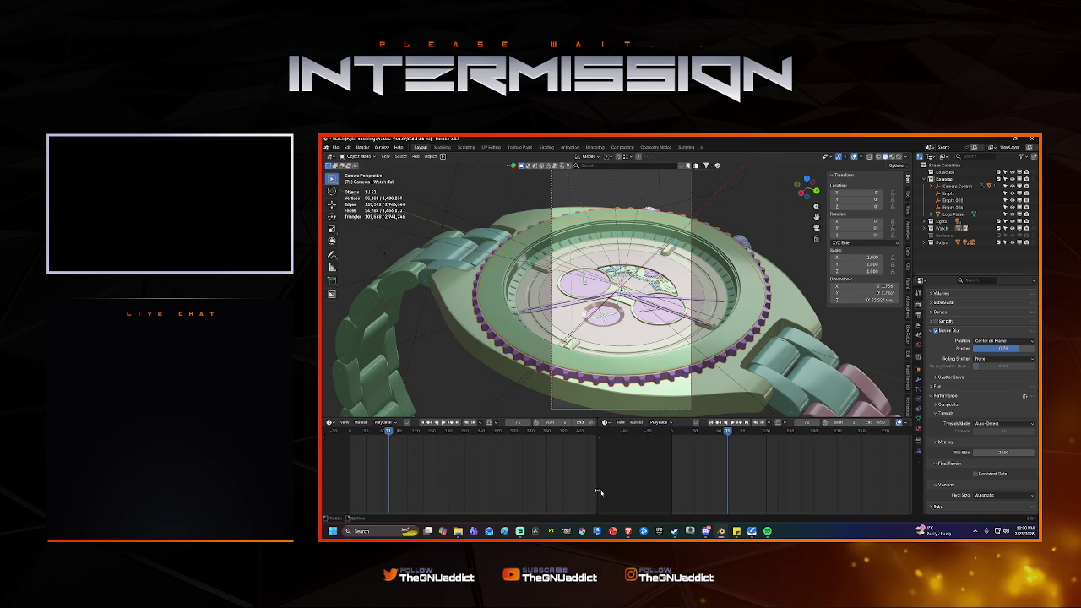
Turn the lower-right area into a Video Sequencer and start the animation playing.
click(607, 423)
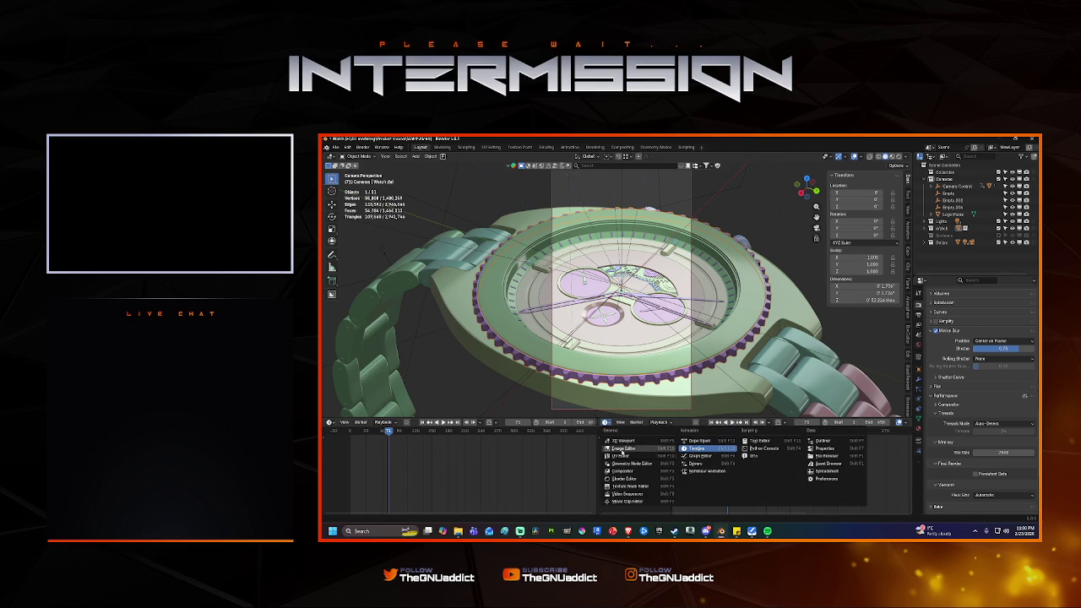
click(637, 494)
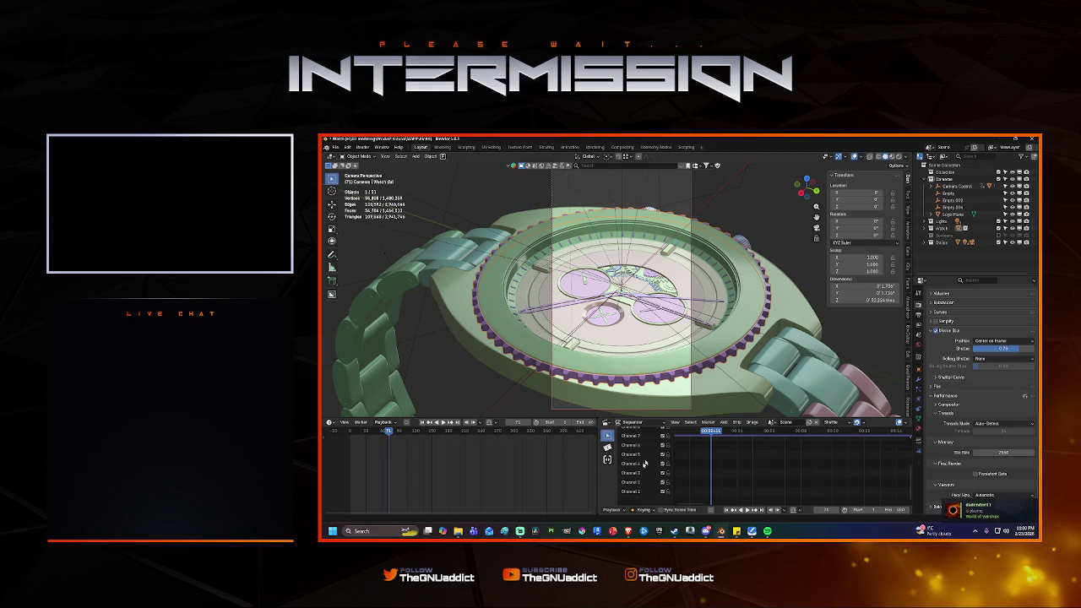
key(space)
Stop the animation preview and return to the first frame.
key(Escape)
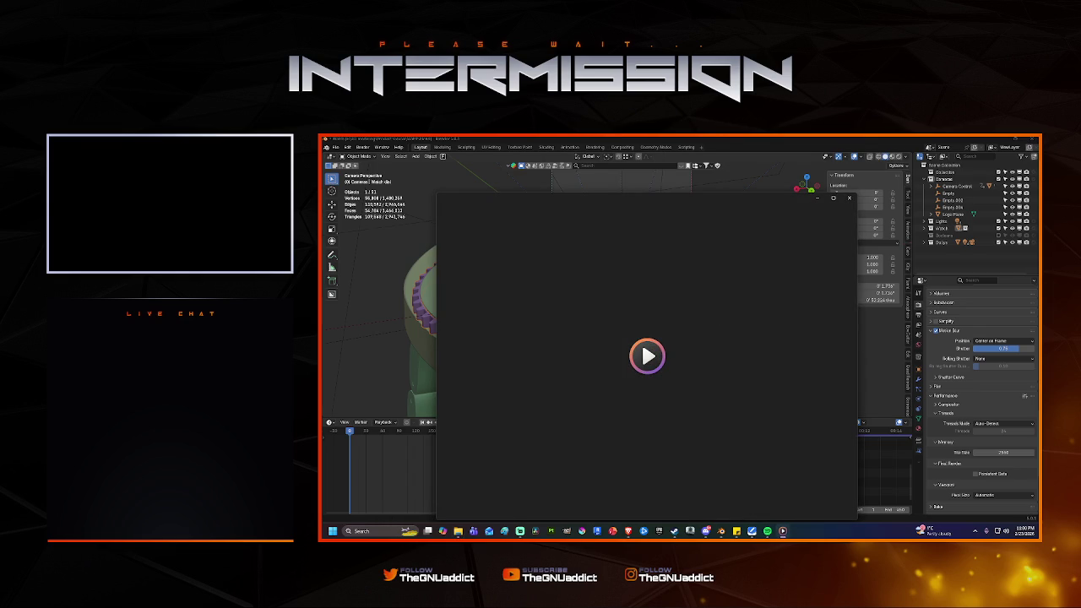
Close the Bats squeaking and Block Party player windows, then select Cylinder.003 on the dial.
key(super)
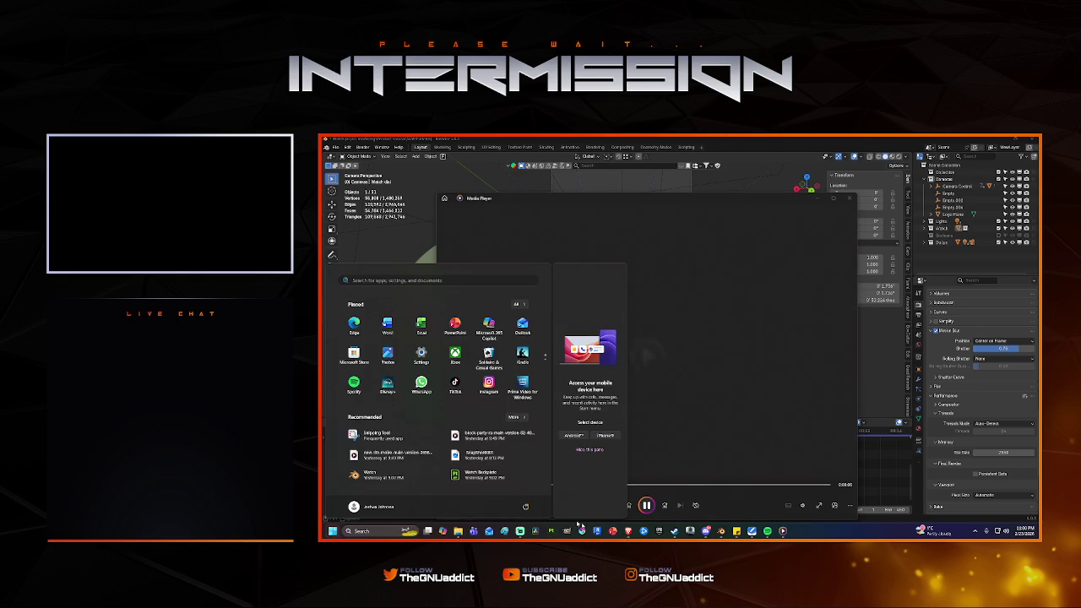
click(708, 532)
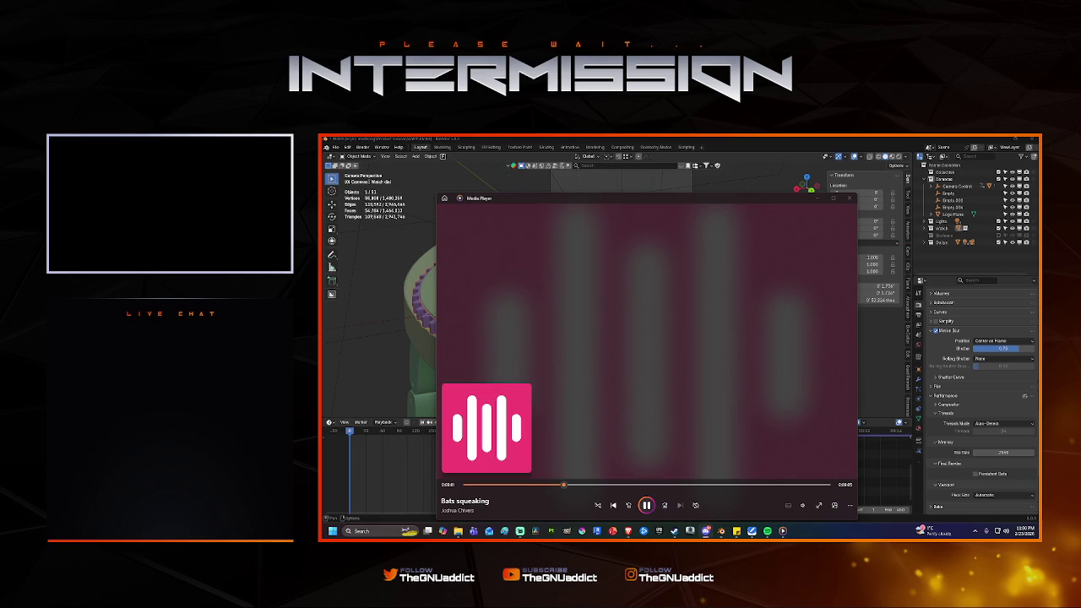
click(850, 200)
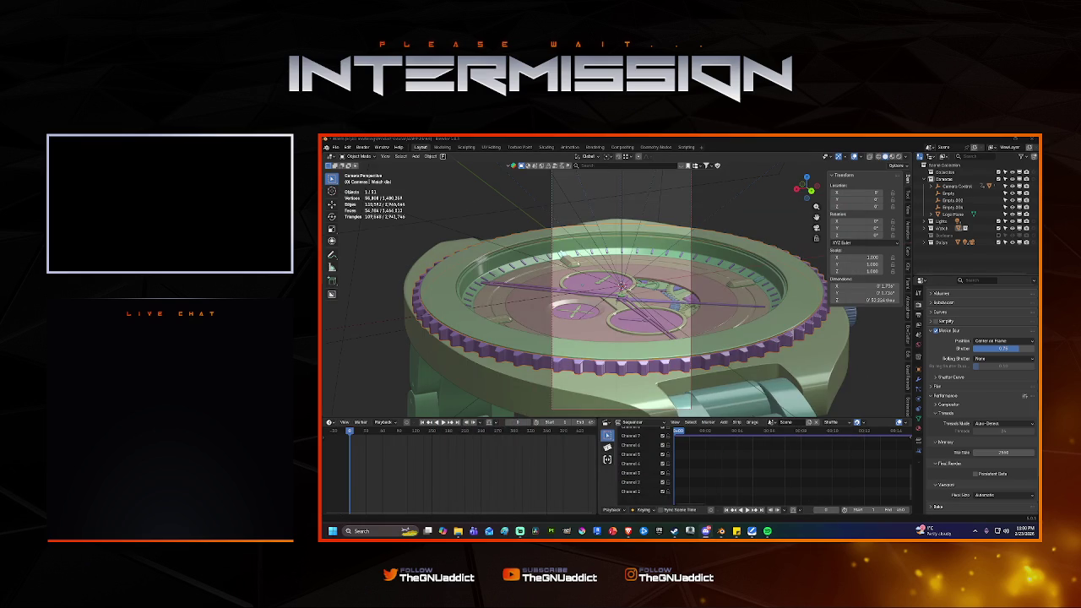
key(super)
key(super)
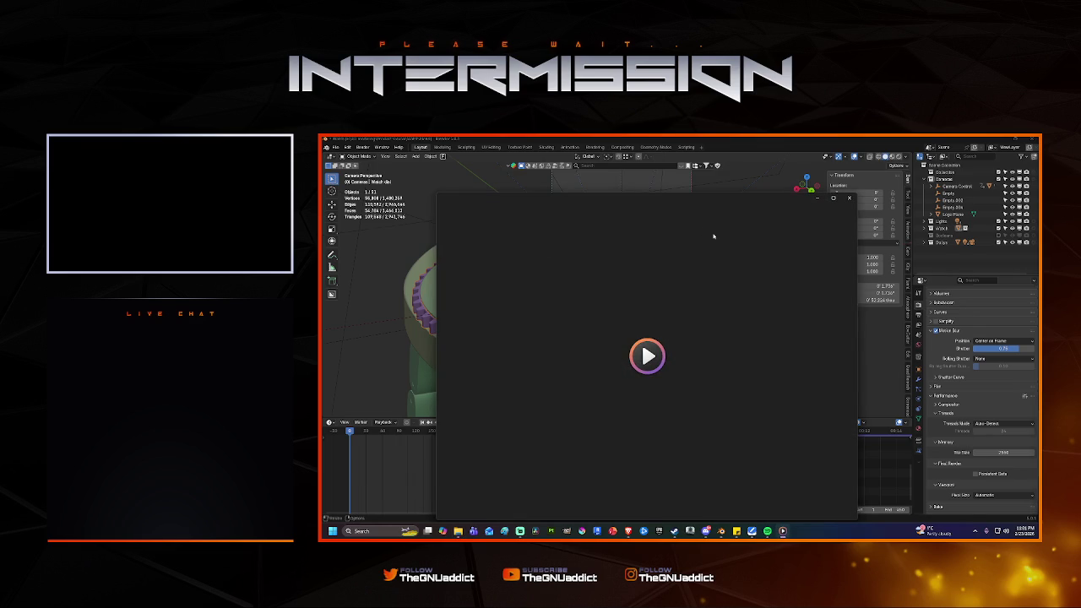
click(851, 199)
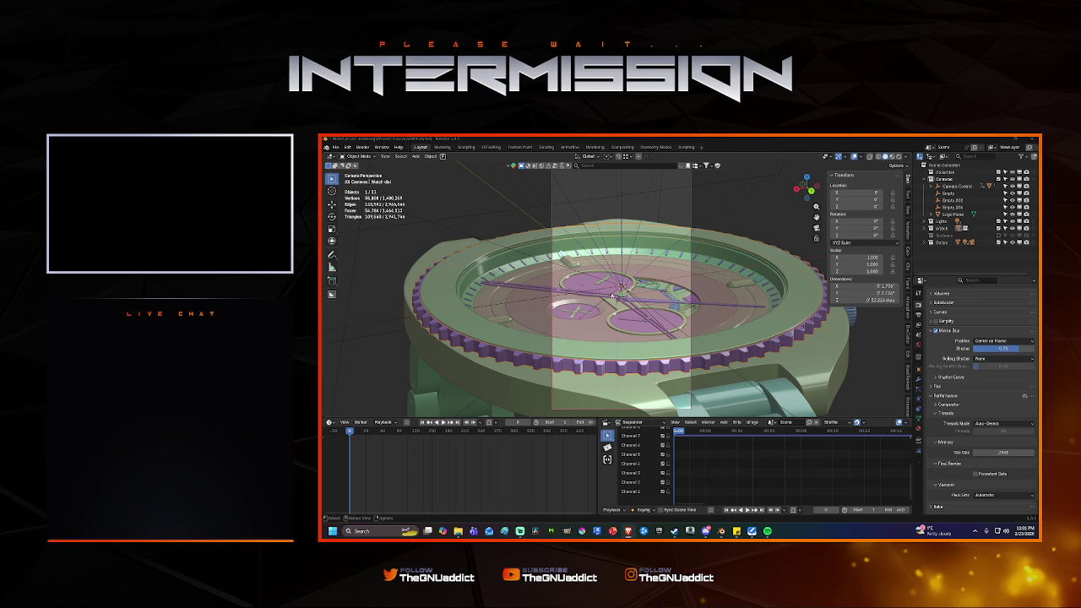
click(640, 299)
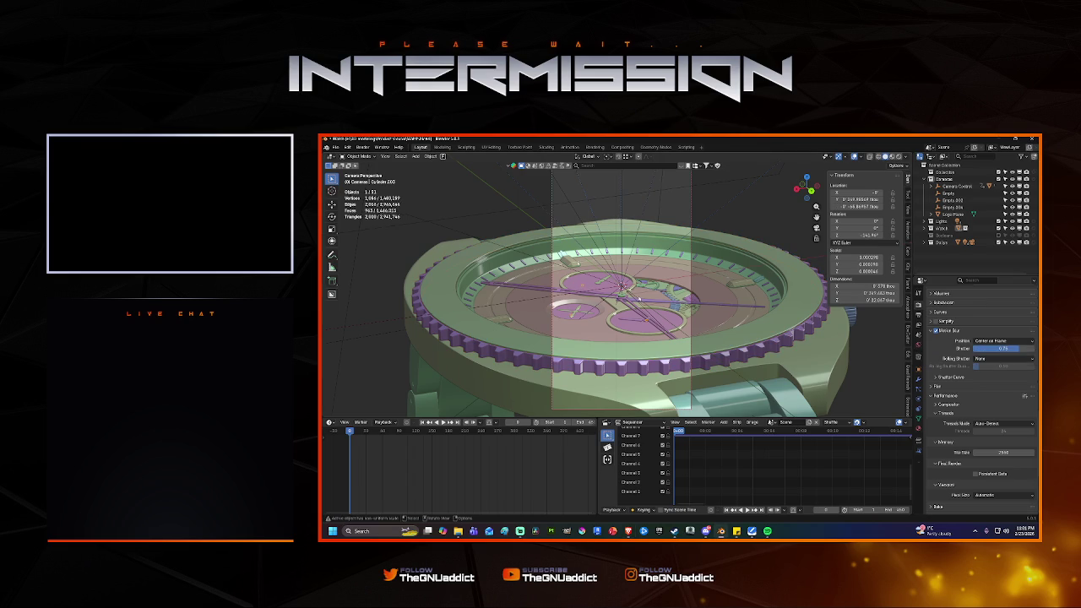
Orbit close to the watch dial and G-move a small dial part to a new position.
scroll(639, 299, up, 5)
mouse_move(639, 299)
middle_down()
mouse_move(575, 387)
mouse_move(422, 356)
middle_up()
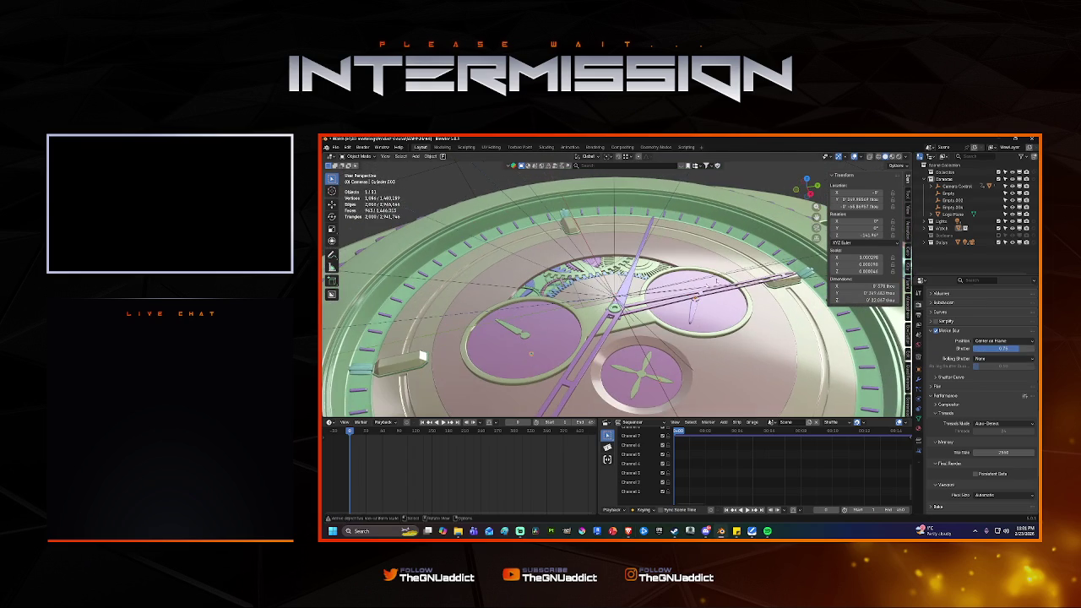
click(423, 357)
middle_drag(422, 356, 406, 321)
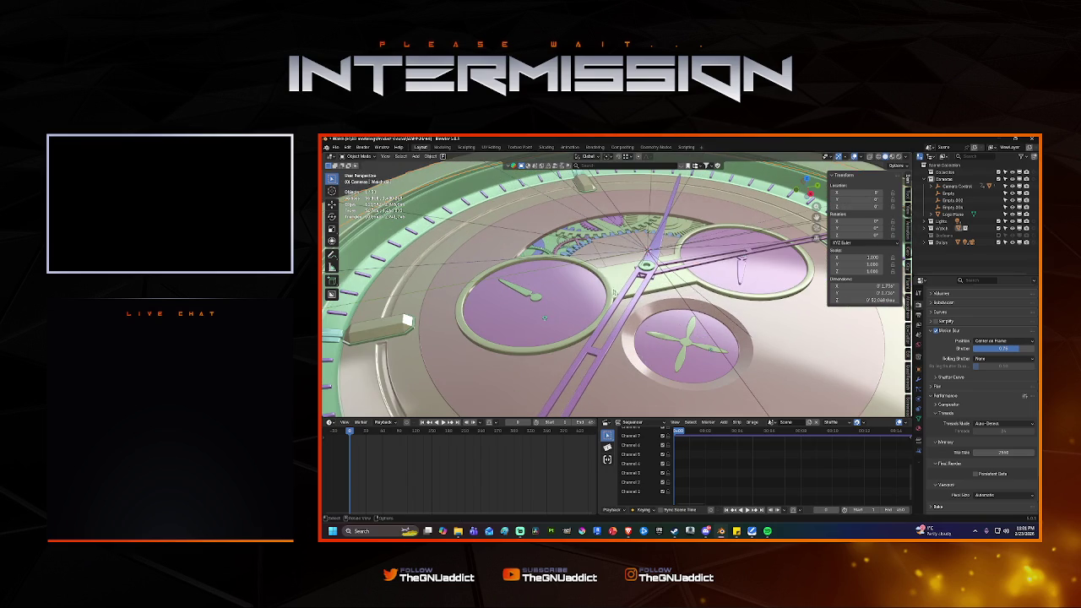
click(711, 351)
key(g)
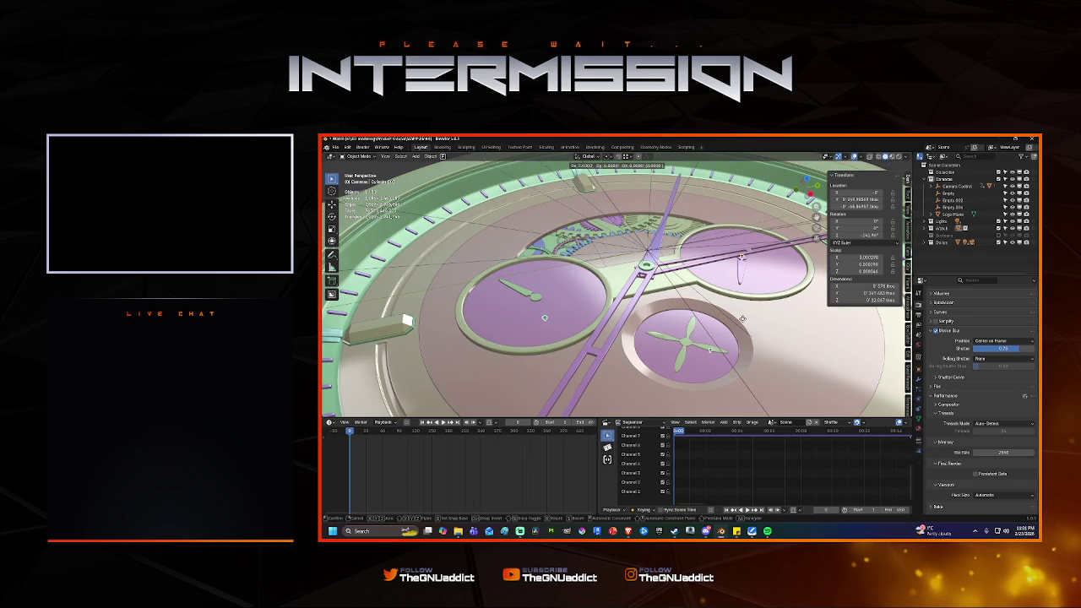
click(742, 318)
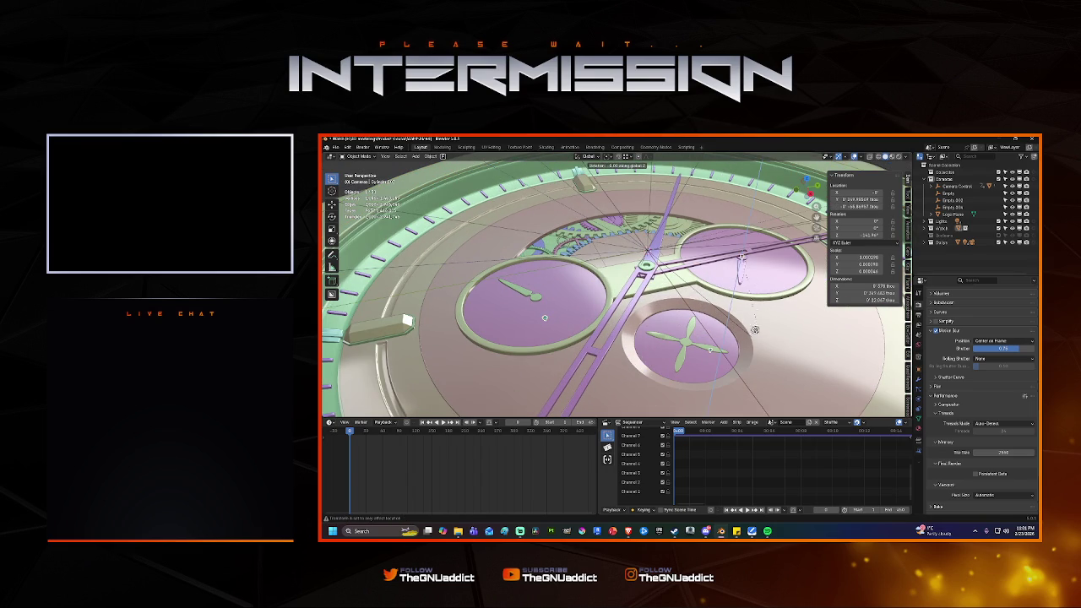
Play the animation to watch the dial, stop it, and reselect Cylinder.003.
middle_drag(407, 321, 404, 285)
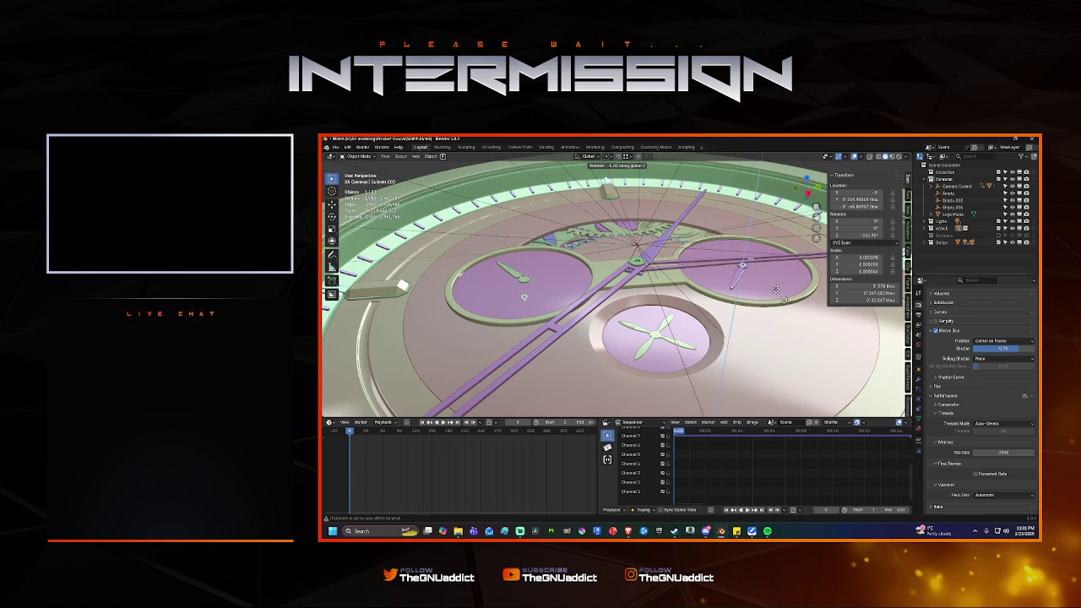
key(space)
middle_drag(588, 272, 681, 280)
click(649, 276)
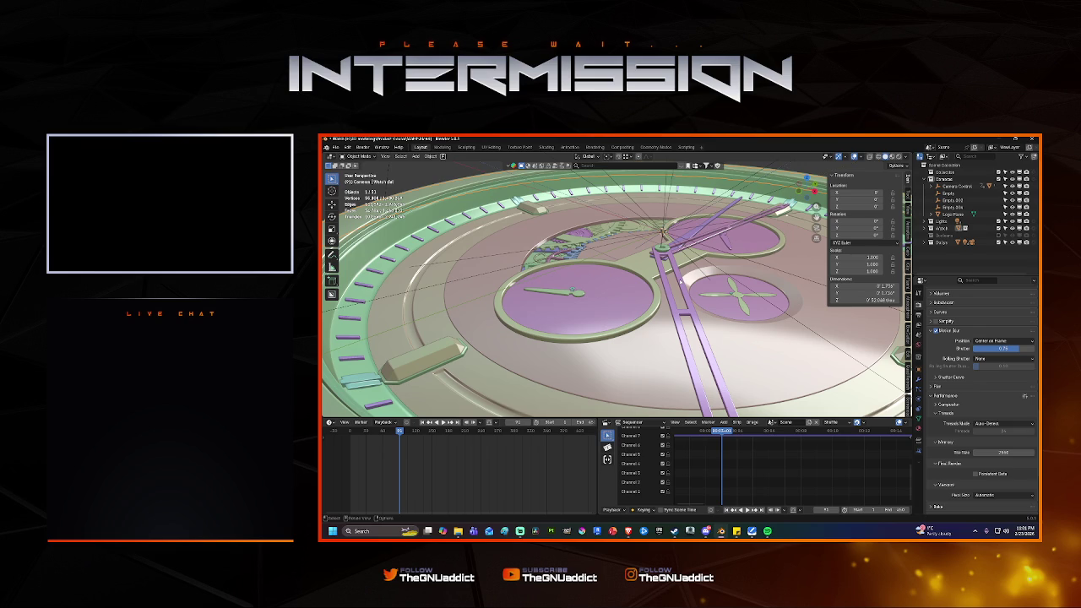
key(Escape)
click(724, 240)
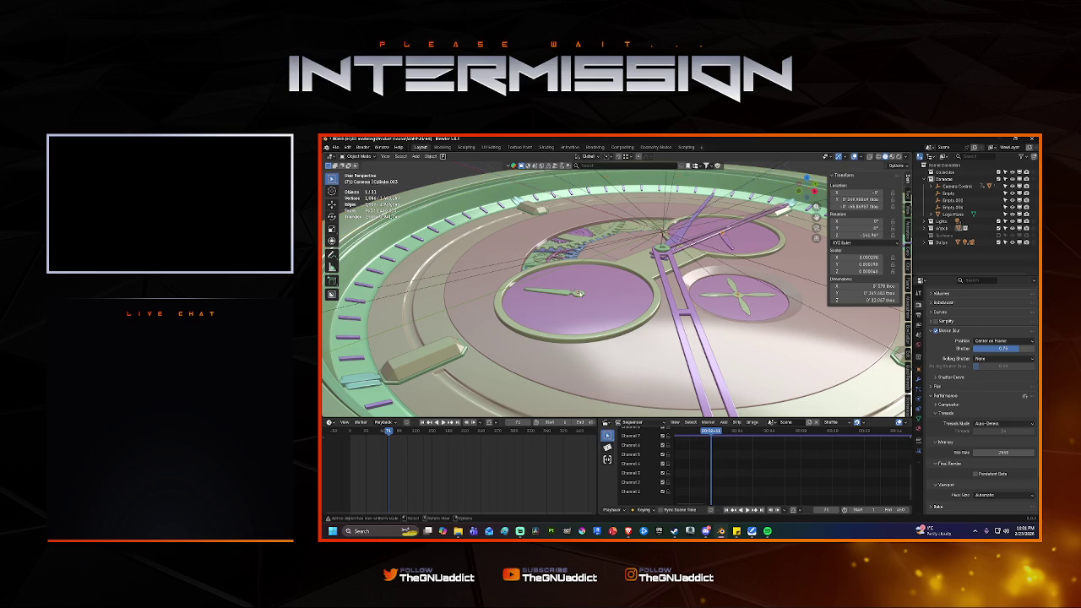
Clear Cylinder.003's parent with Keep Transformation, then play and stop the animation.
right_click(547, 289)
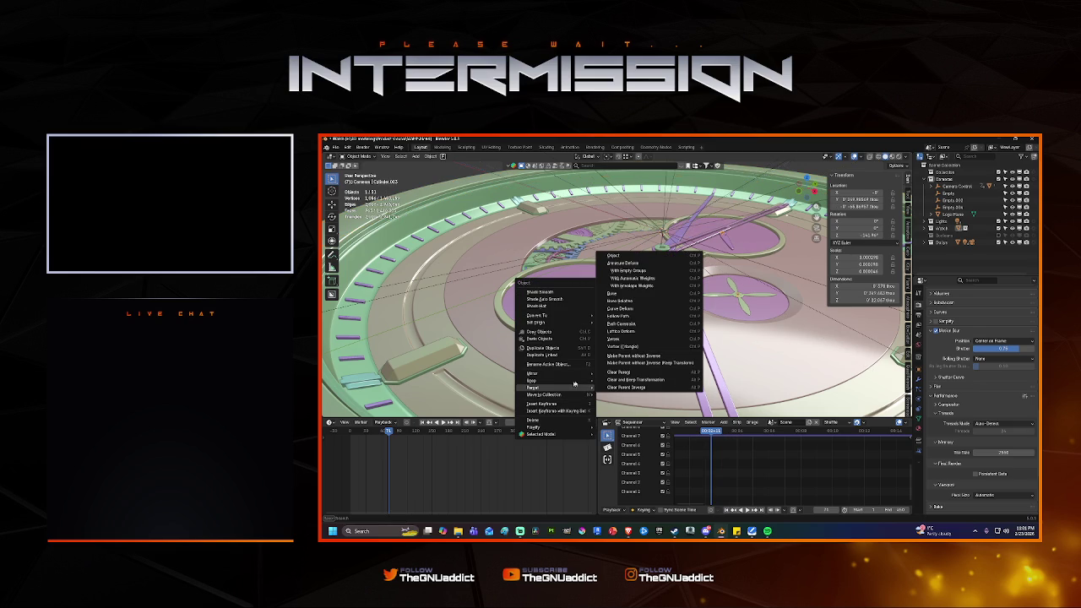
click(635, 379)
key(space)
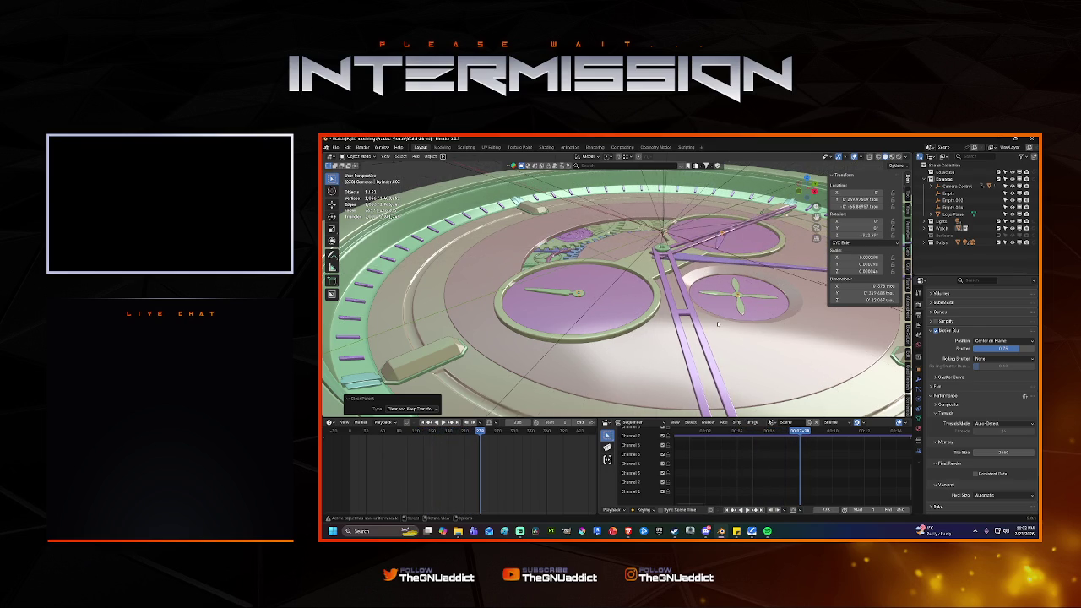
key(Escape)
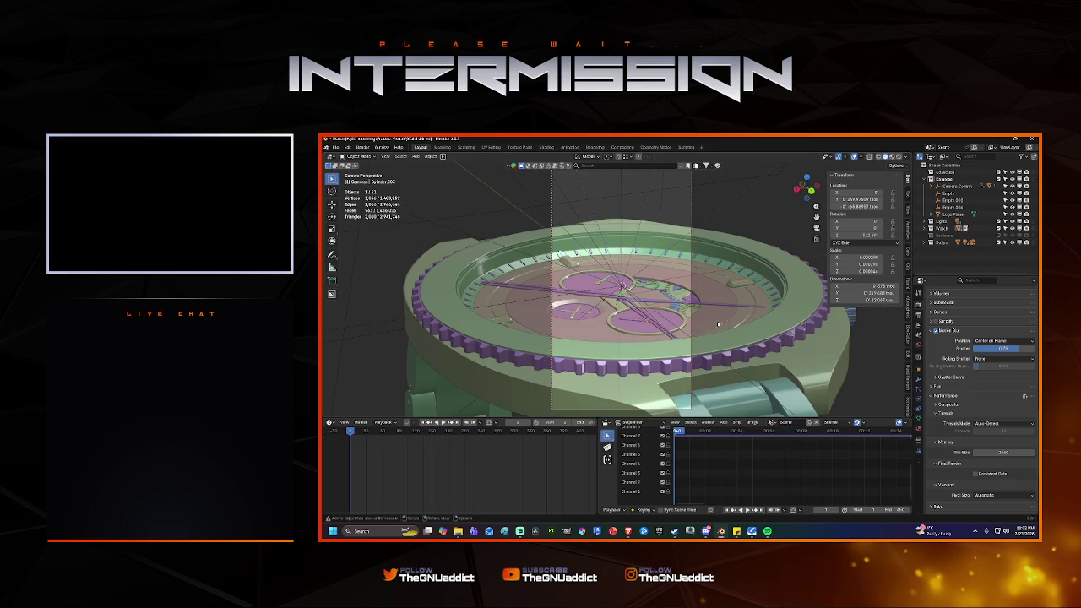
Preview the watch animation in Rendered shading with a larger viewport.
scroll(674, 301, up, 2)
scroll(668, 304, up, 2)
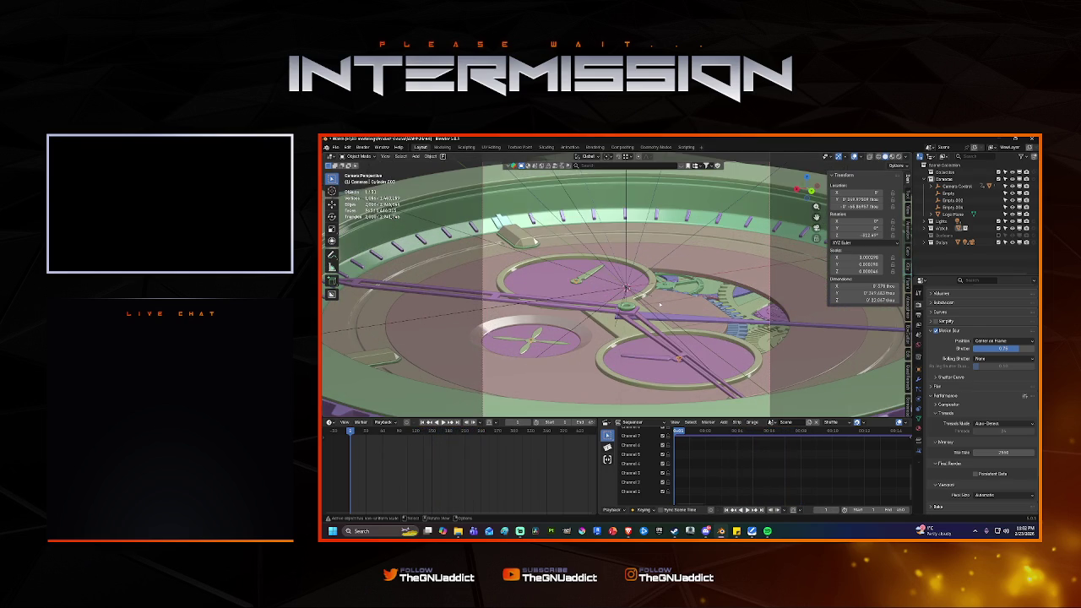
scroll(659, 305, down, 3)
scroll(658, 305, down, 1)
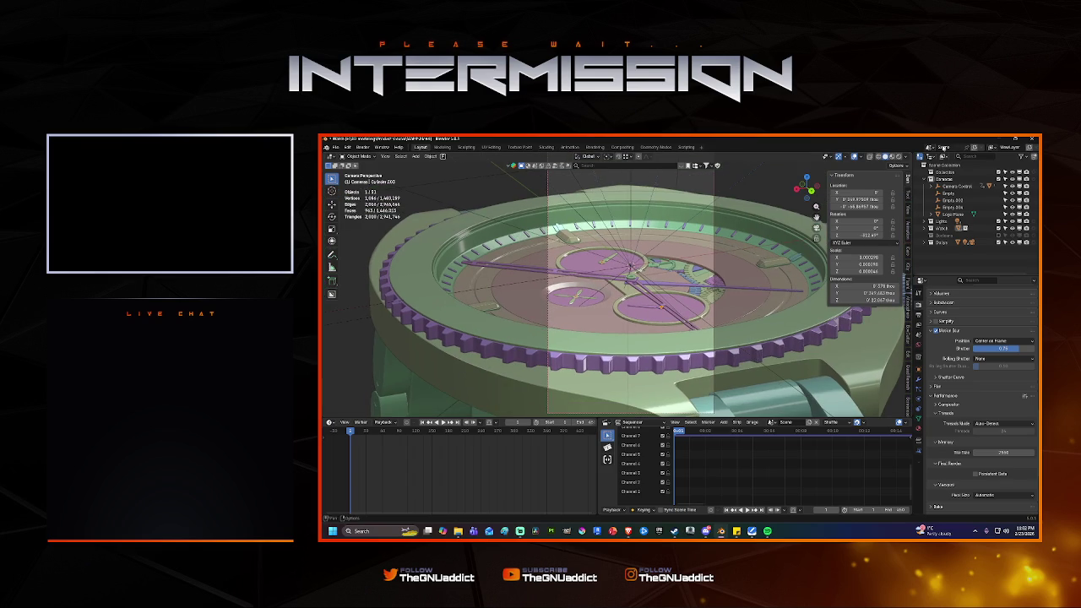
click(904, 158)
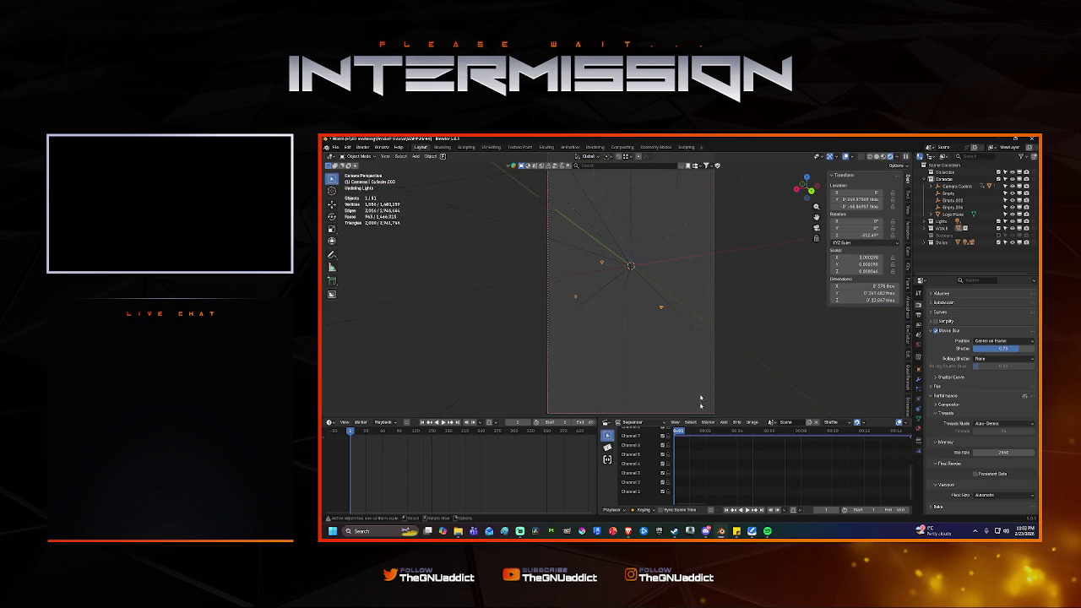
drag(717, 420, 717, 481)
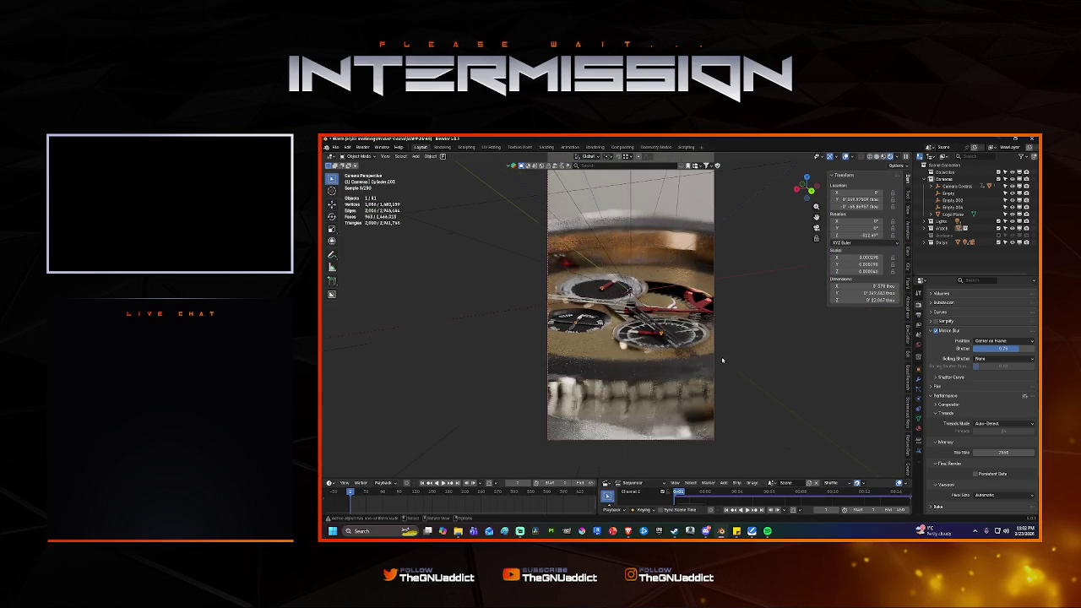
key(space)
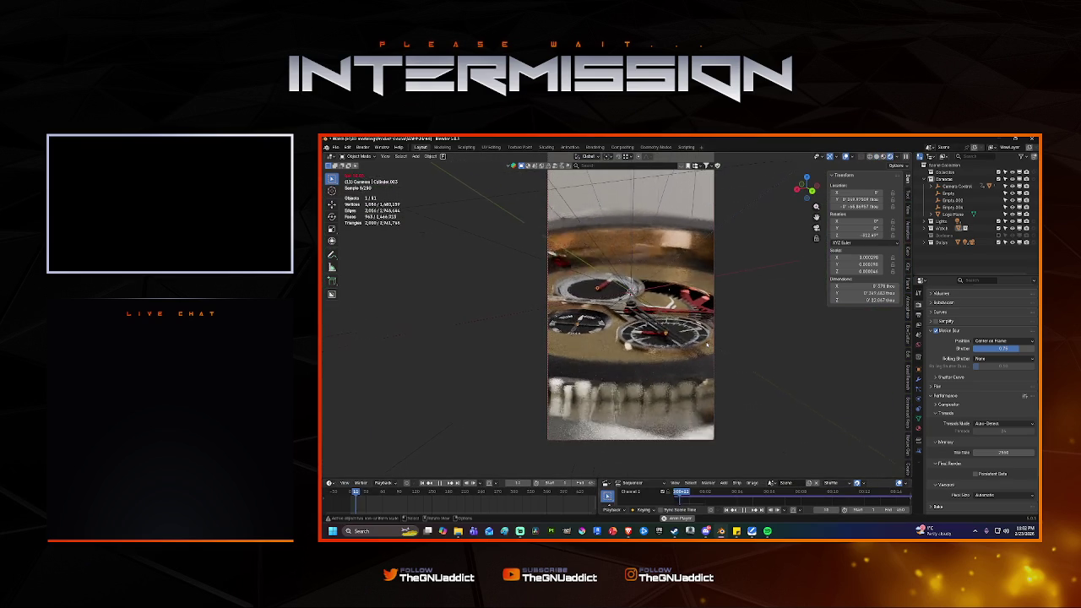
key(space)
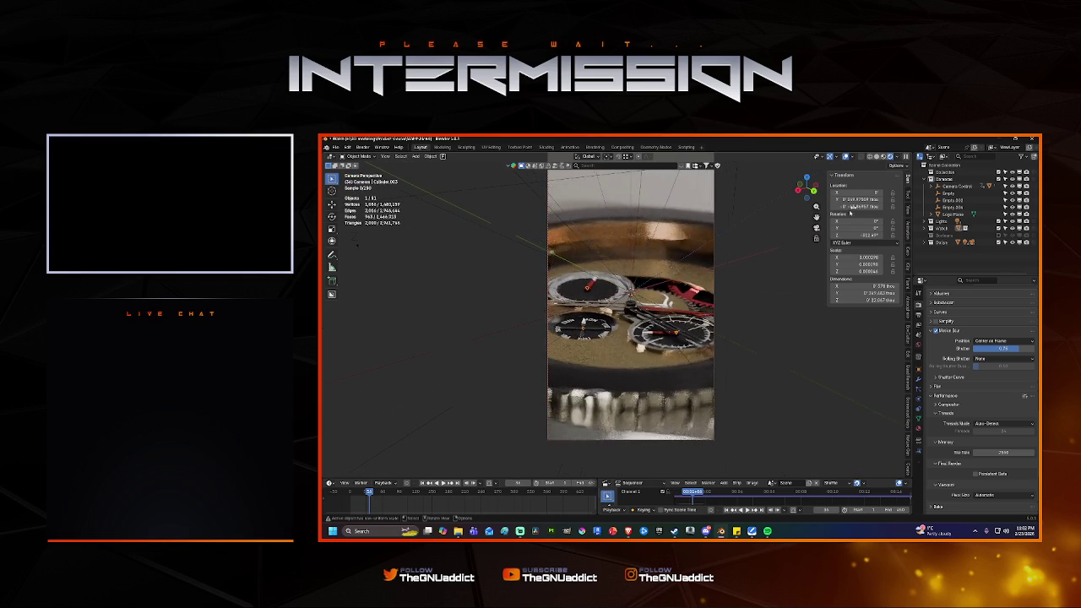
Switch back to Solid shading, enlarge the timeline, and play the animation through.
click(877, 157)
key(space)
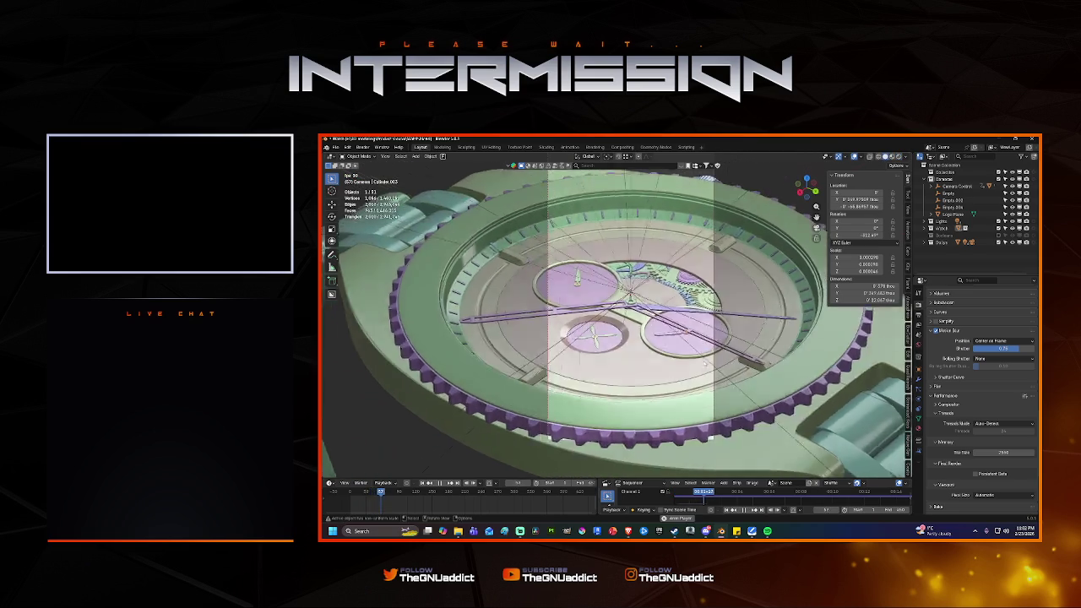
key(space)
drag(726, 479, 725, 401)
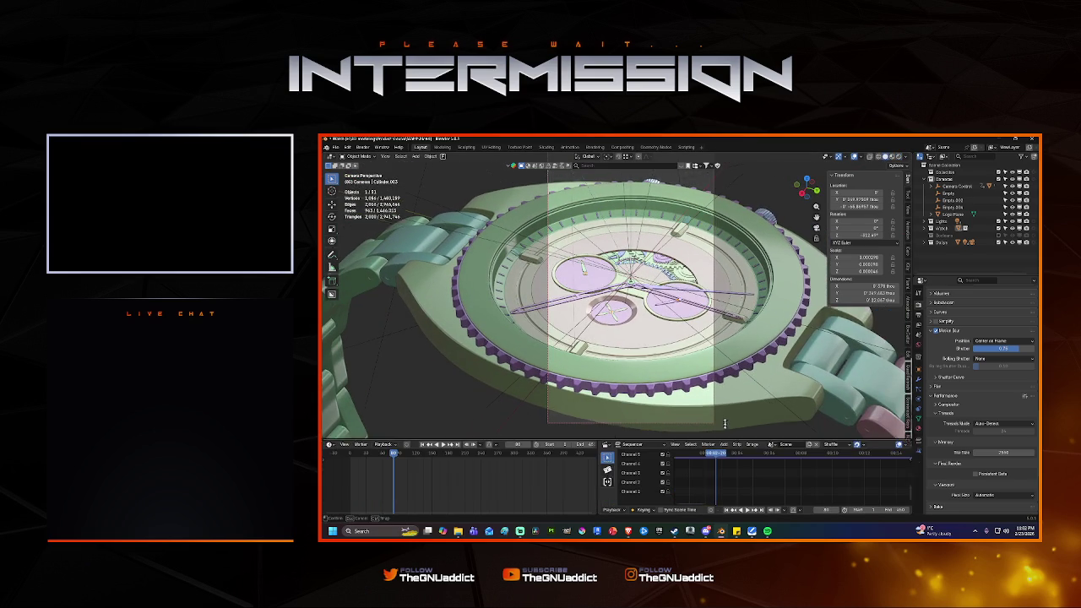
key(space)
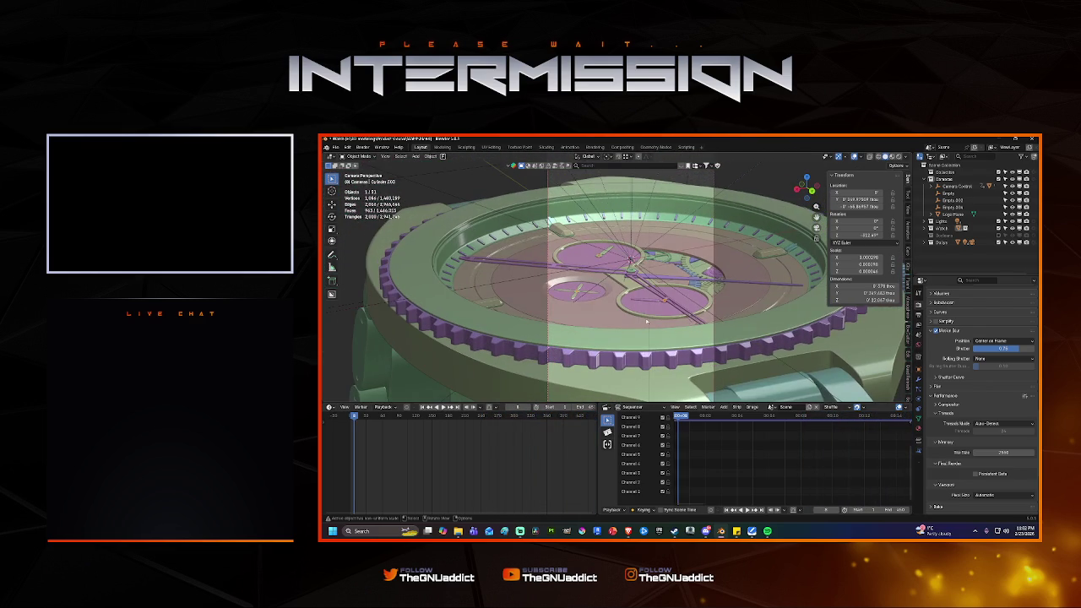
right_click(536, 531)
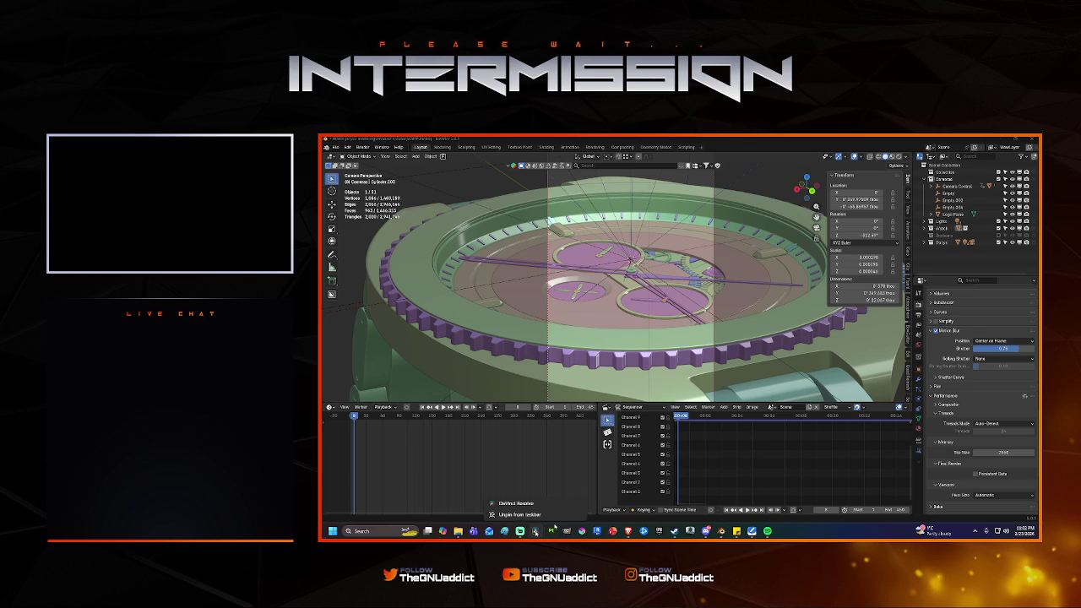
click(572, 246)
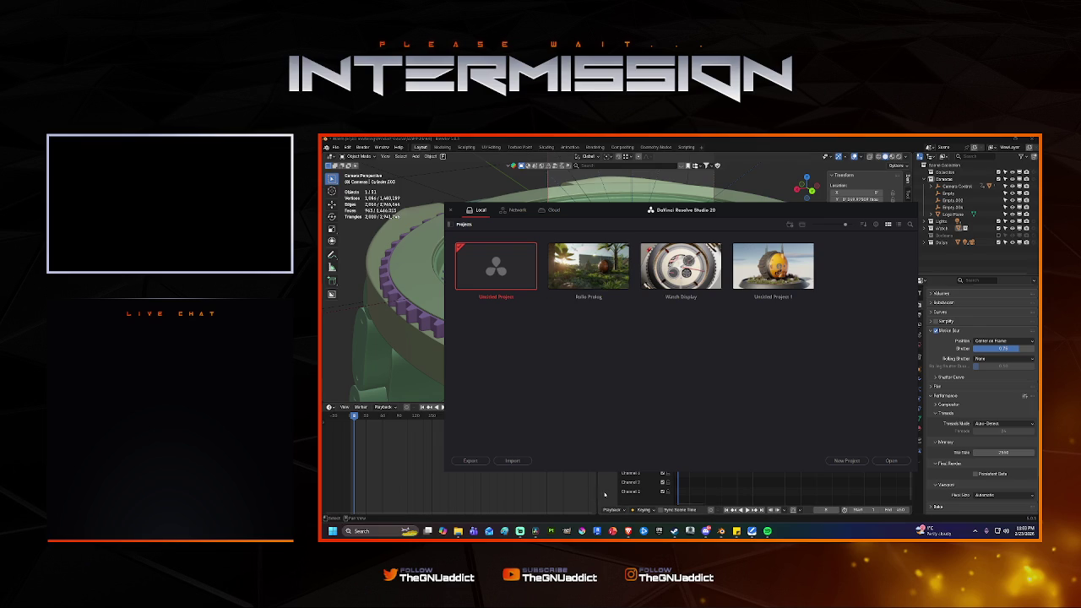
key(alt+Tab)
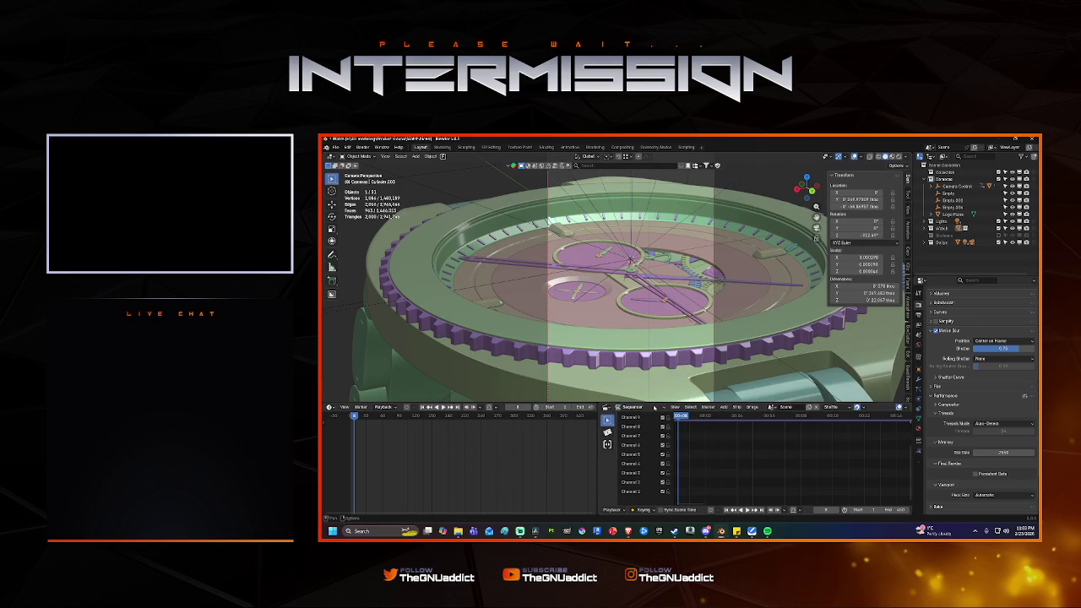
click(607, 408)
Set playback sync to Sync to Audio and play the watch animation.
click(608, 408)
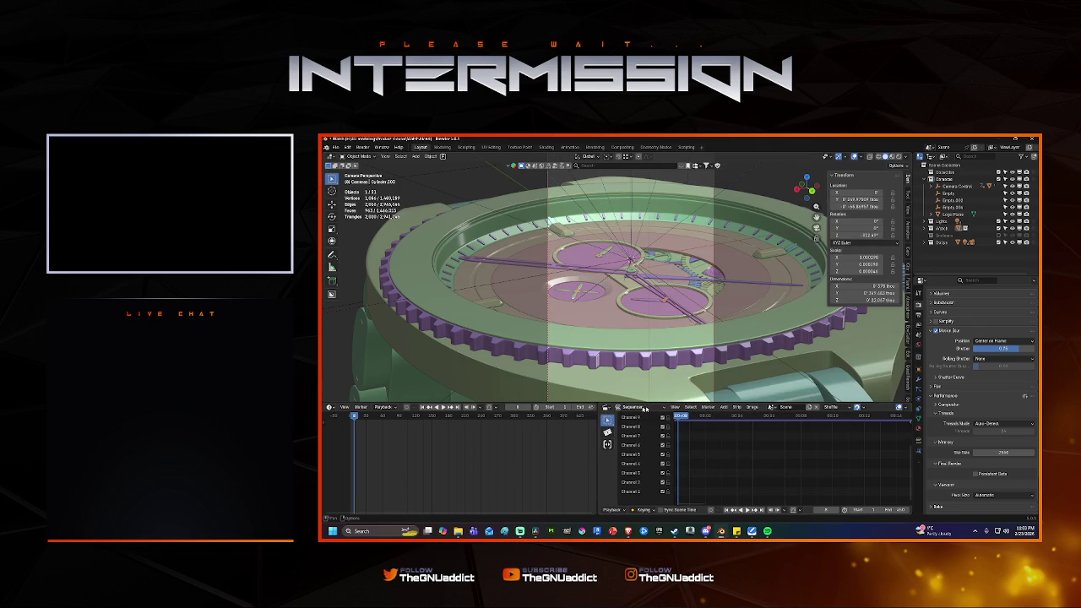
click(384, 407)
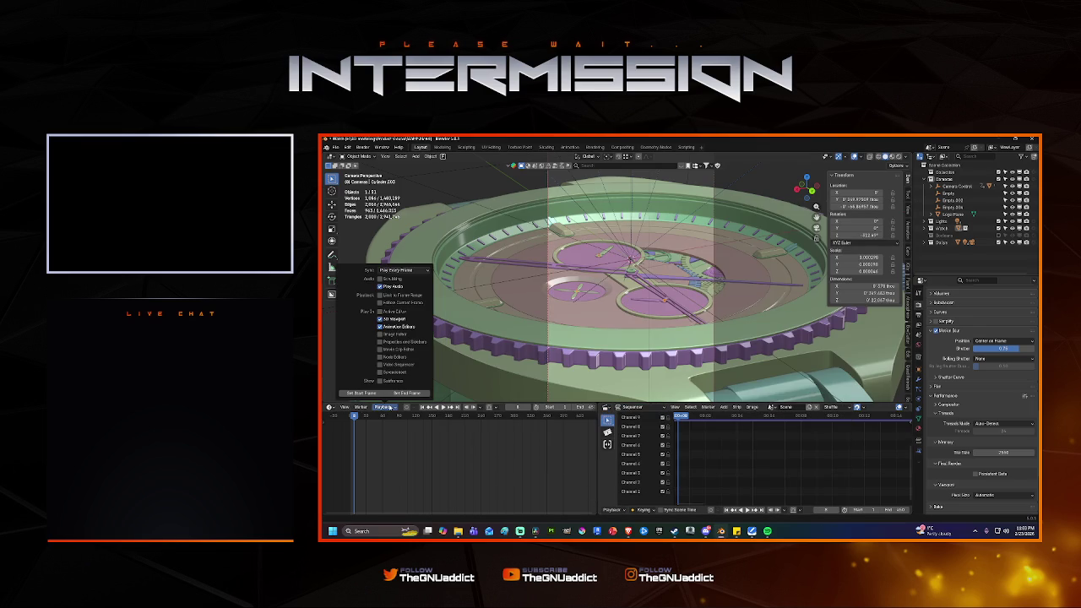
click(391, 270)
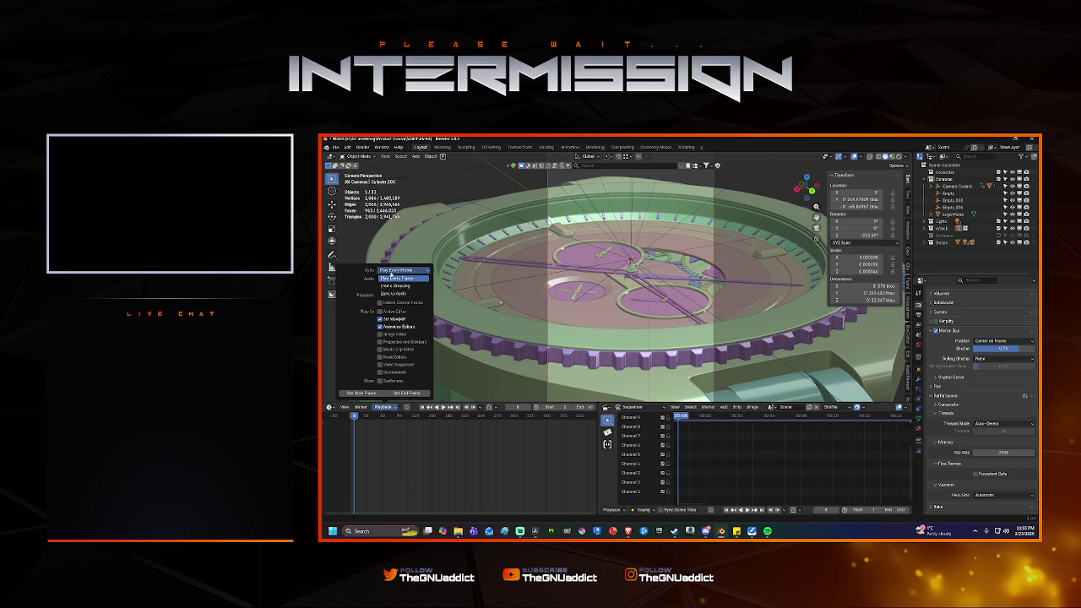
click(394, 293)
click(398, 270)
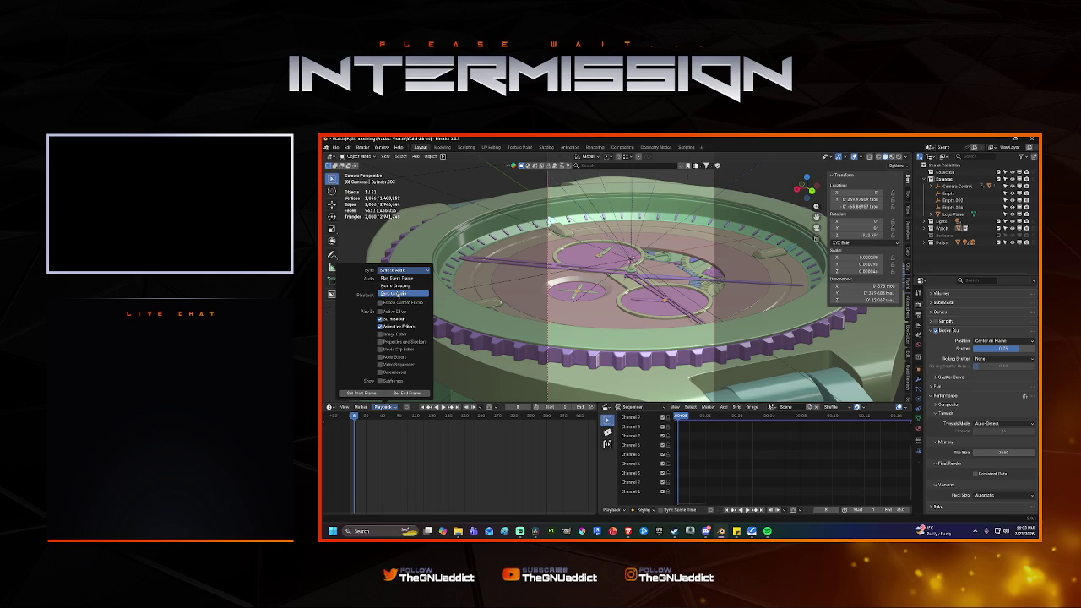
click(395, 293)
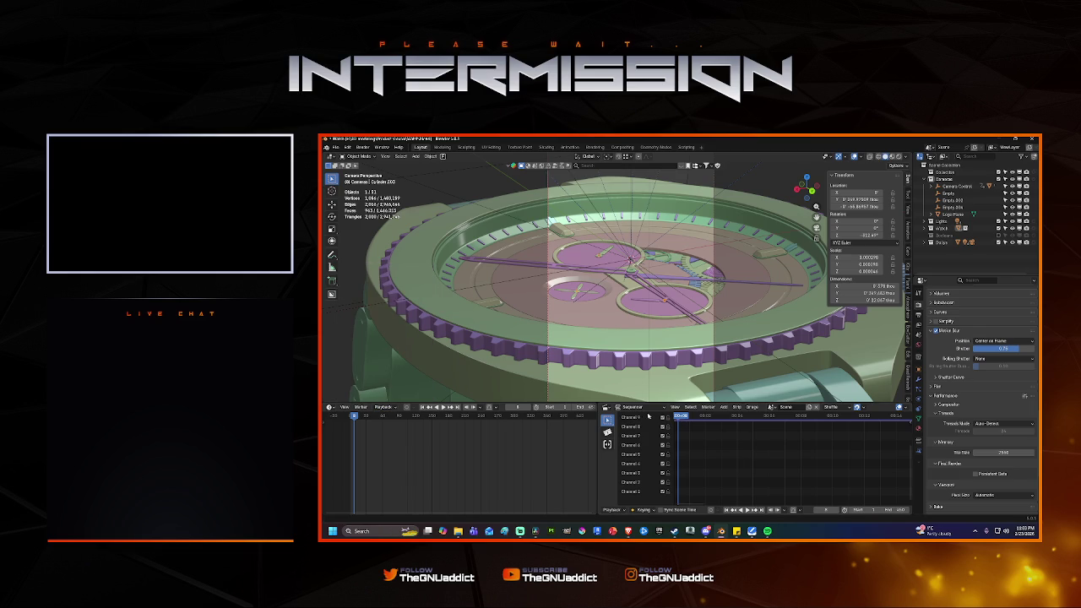
middle_drag(692, 376, 725, 382)
key(space)
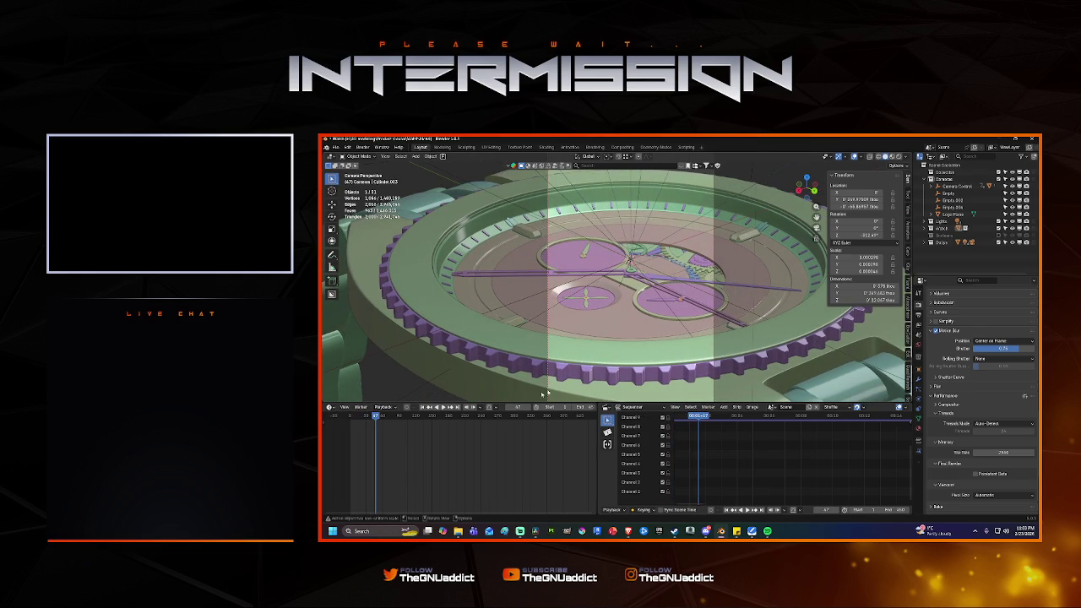
Switch playback sync to Frame Dropping and test the animation playback again.
click(384, 407)
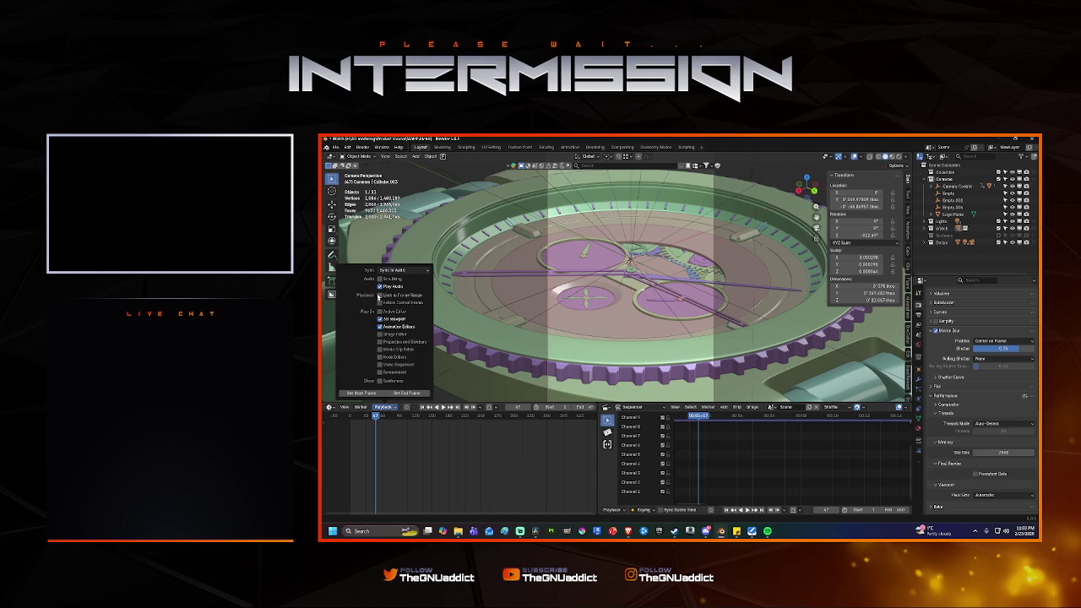
click(401, 269)
click(399, 287)
key(space)
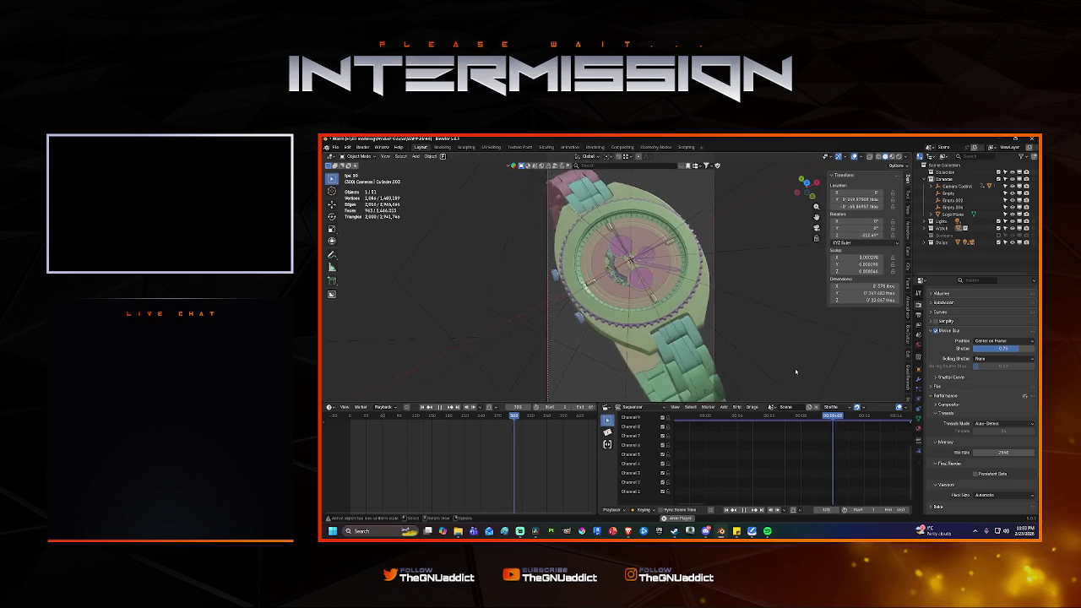
key(space)
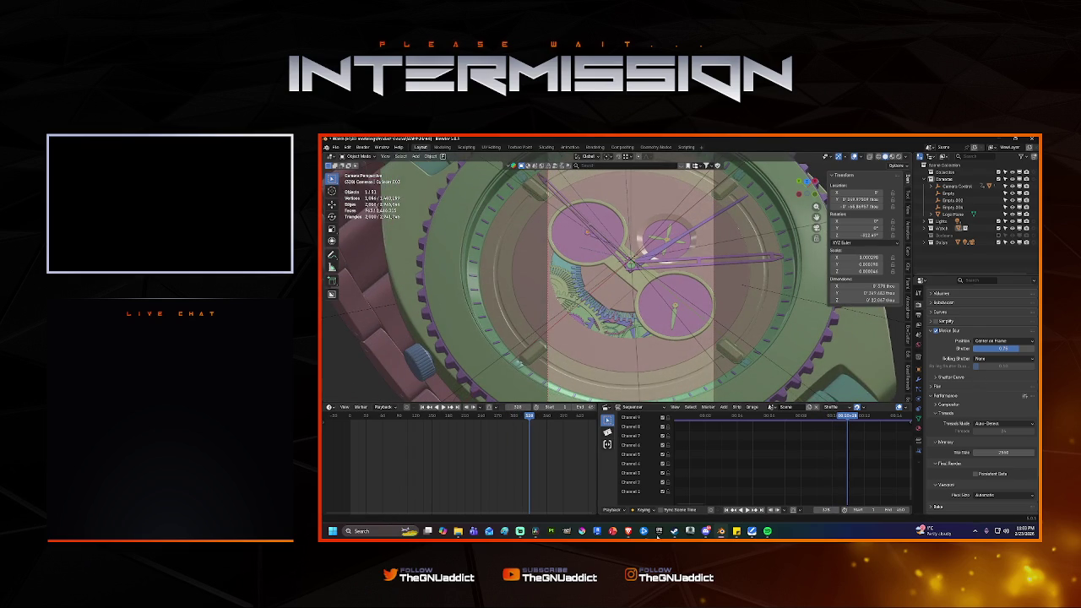
click(535, 532)
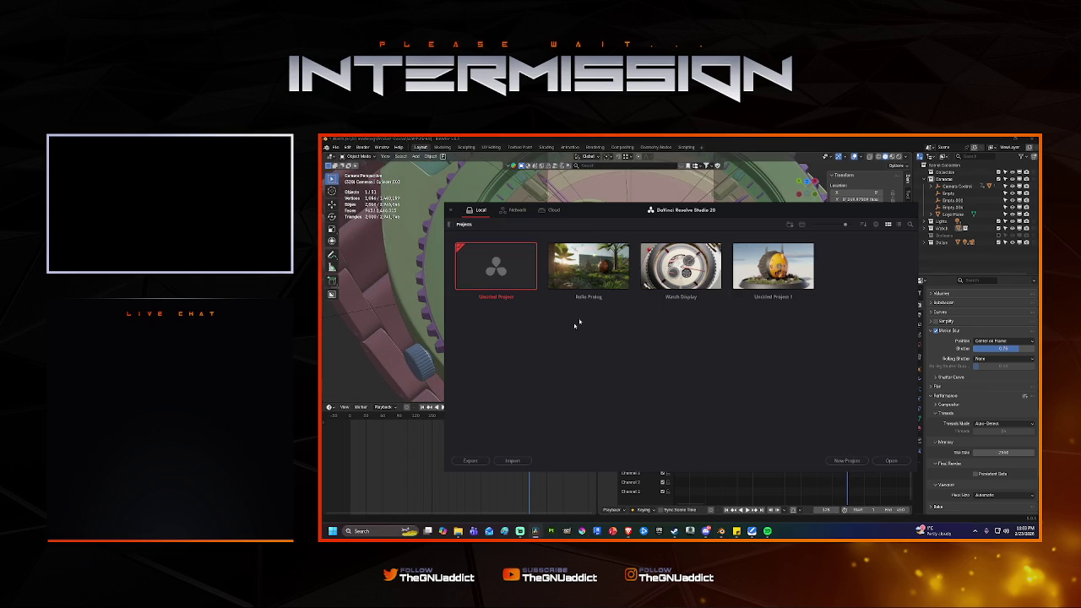
Open the Watch Display project, play from the start, and remove the music clip.
double_click(681, 267)
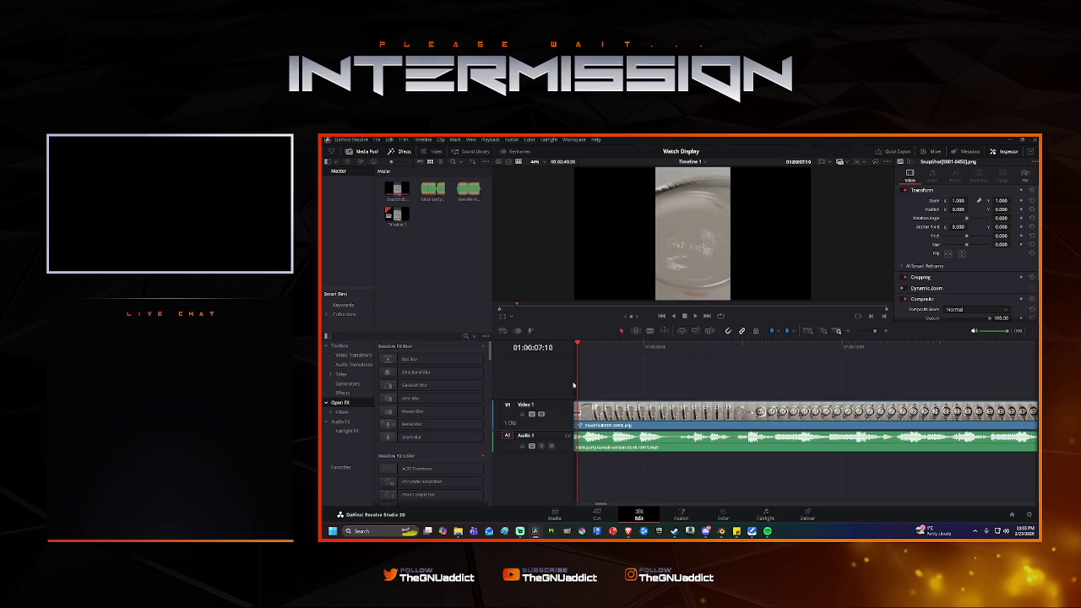
drag(579, 347, 555, 342)
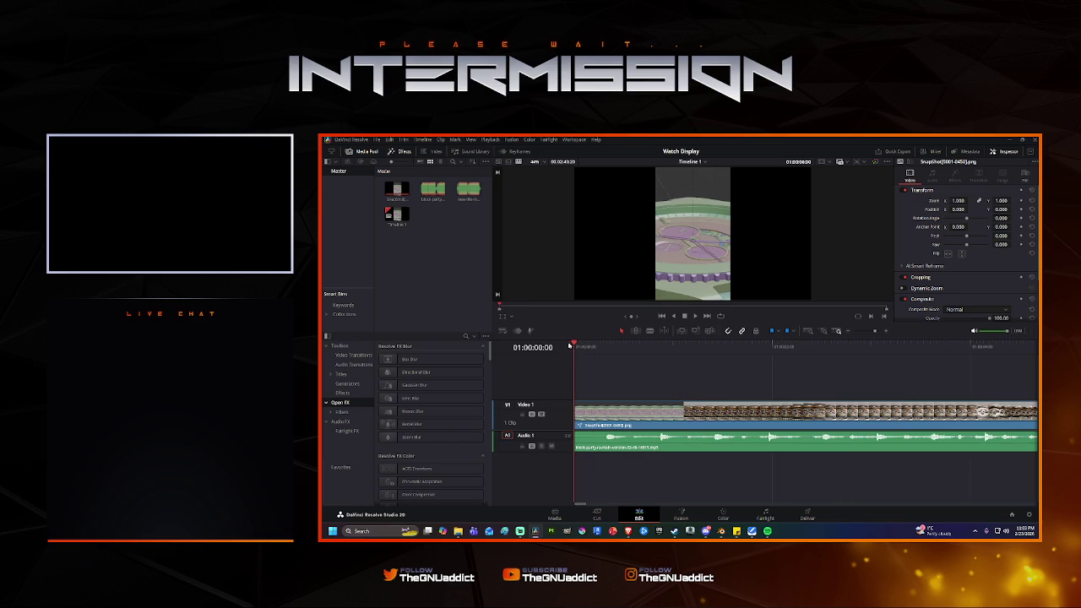
key(space)
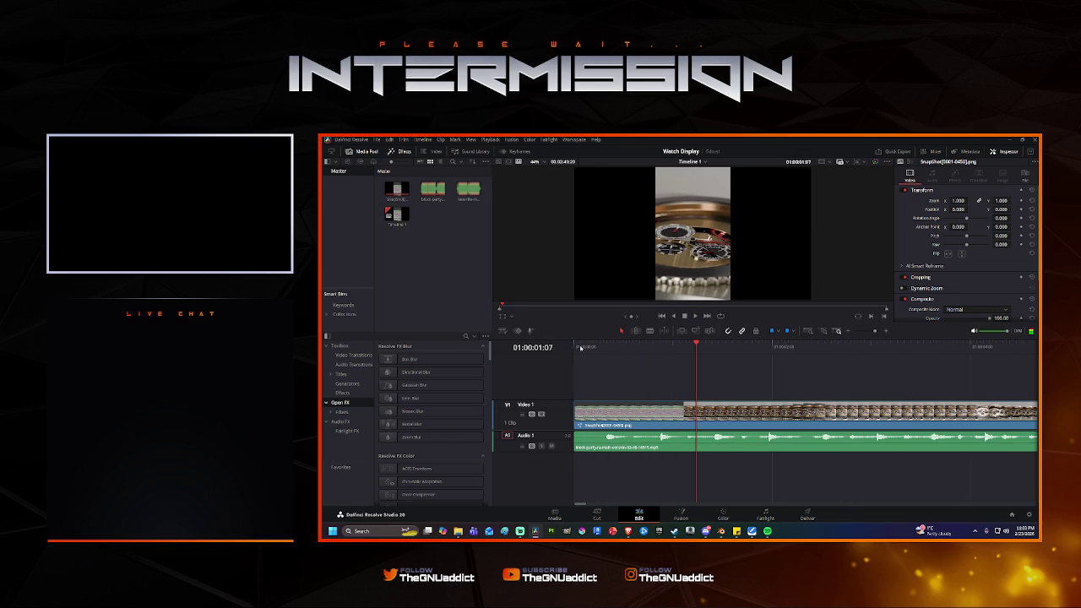
click(732, 441)
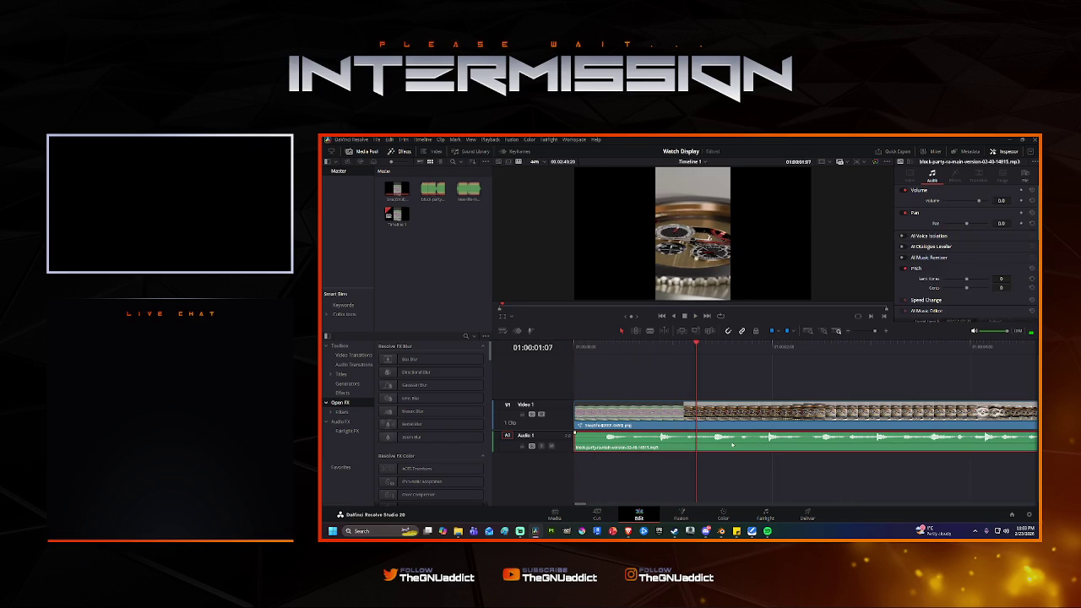
key(Delete)
key(Home)
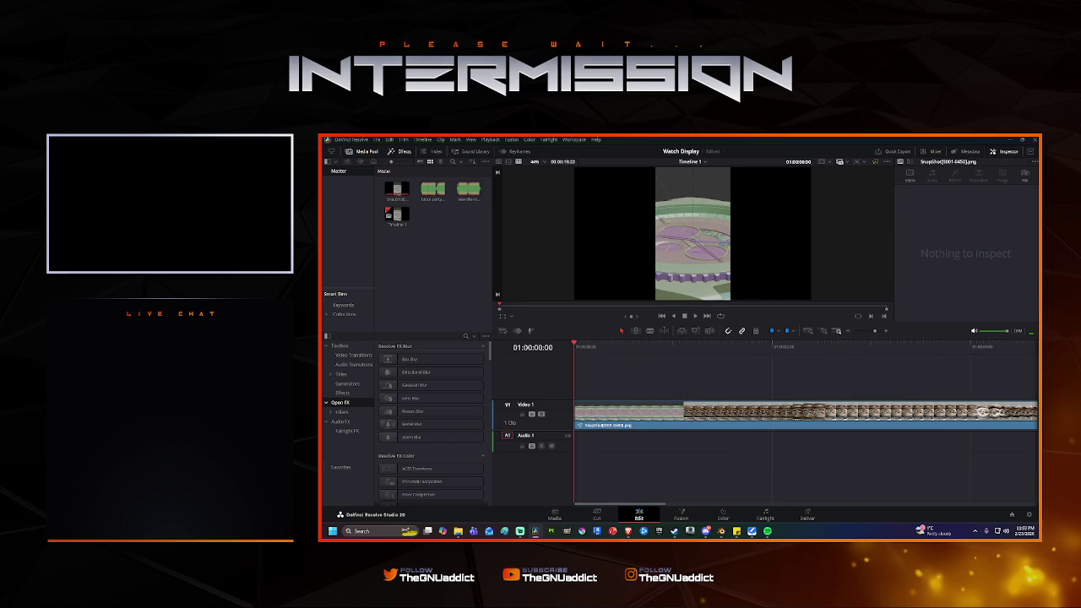
Place the music track at the start of Audio 1 and preview the edit full screen.
drag(941, 490, 574, 445)
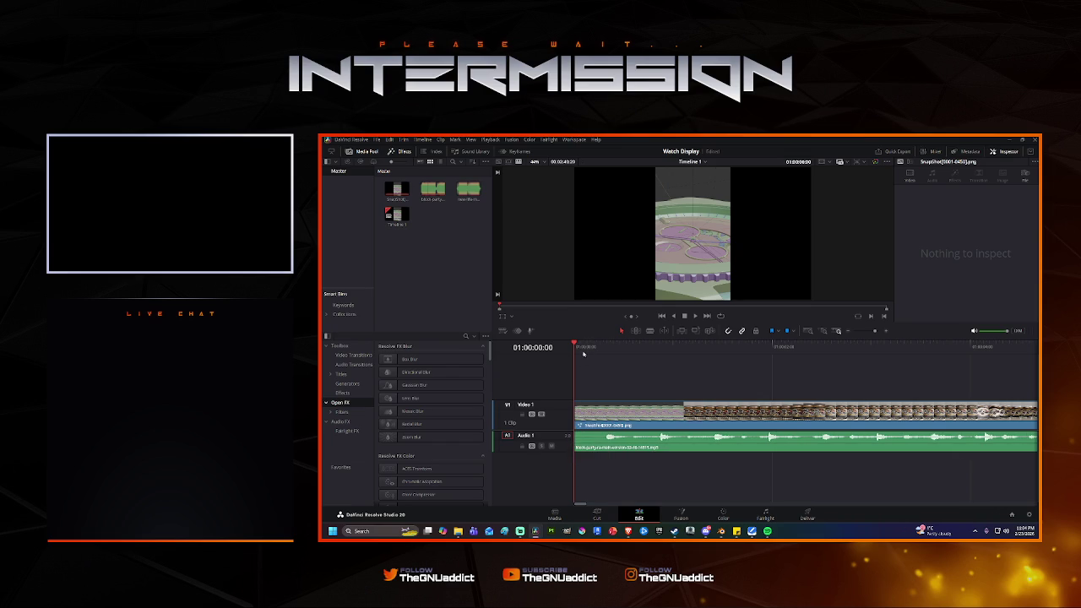
key(ctrl+f)
key(space)
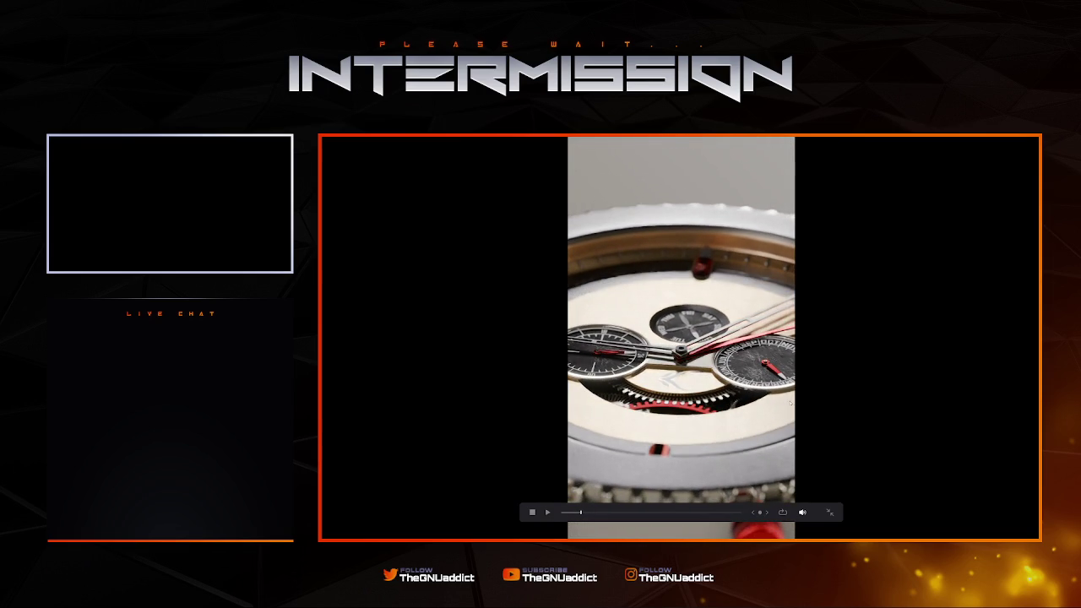
click(832, 511)
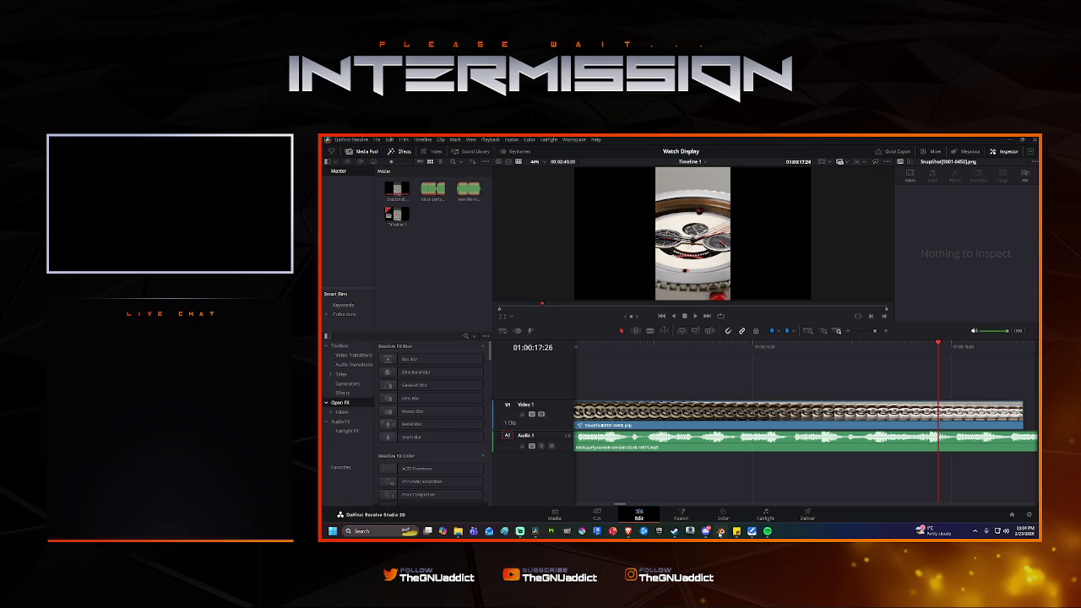
click(722, 531)
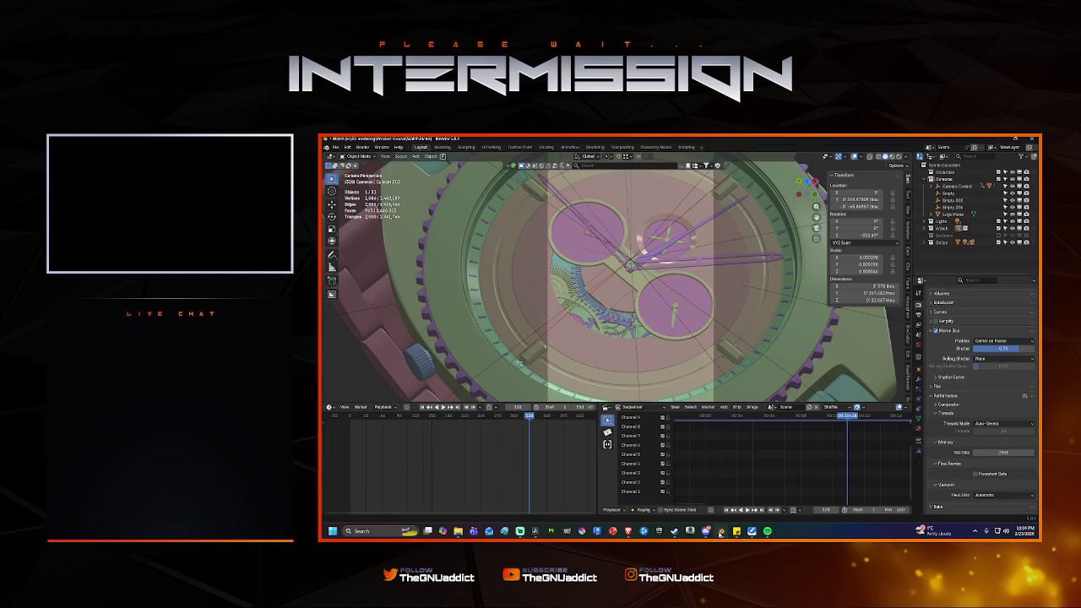
Set render Max Samples to 1000 and Noise Threshold to 0.005.
click(920, 315)
click(919, 304)
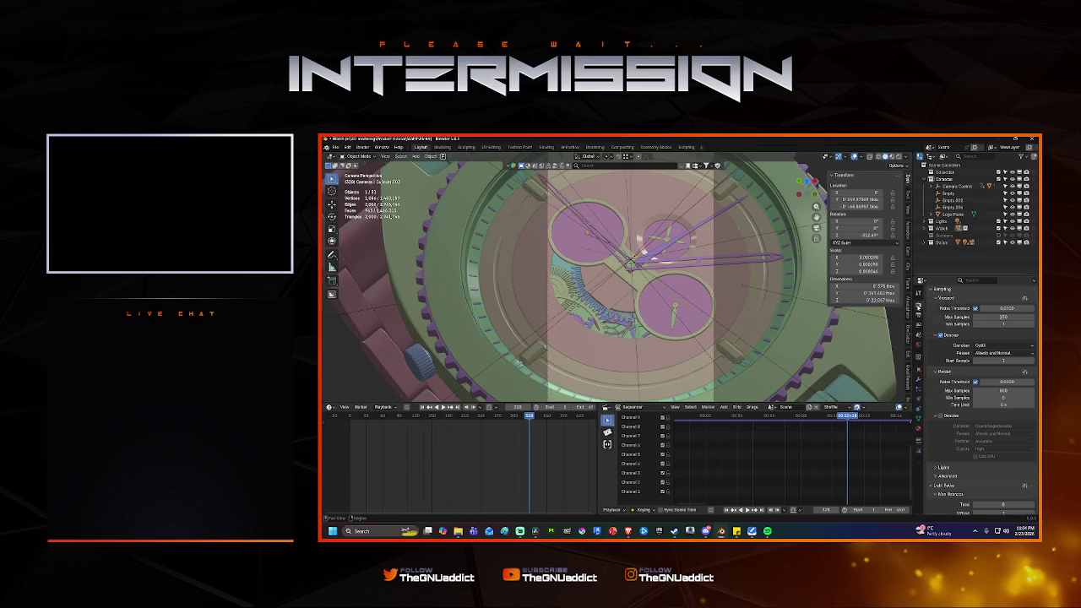
double_click(1002, 391)
text(1000)
key(Return)
double_click(1008, 383)
text(0.0)
text(05)
key(Return)
Save Watch.blend and open Edit > Preferences.
key(ctrl+s)
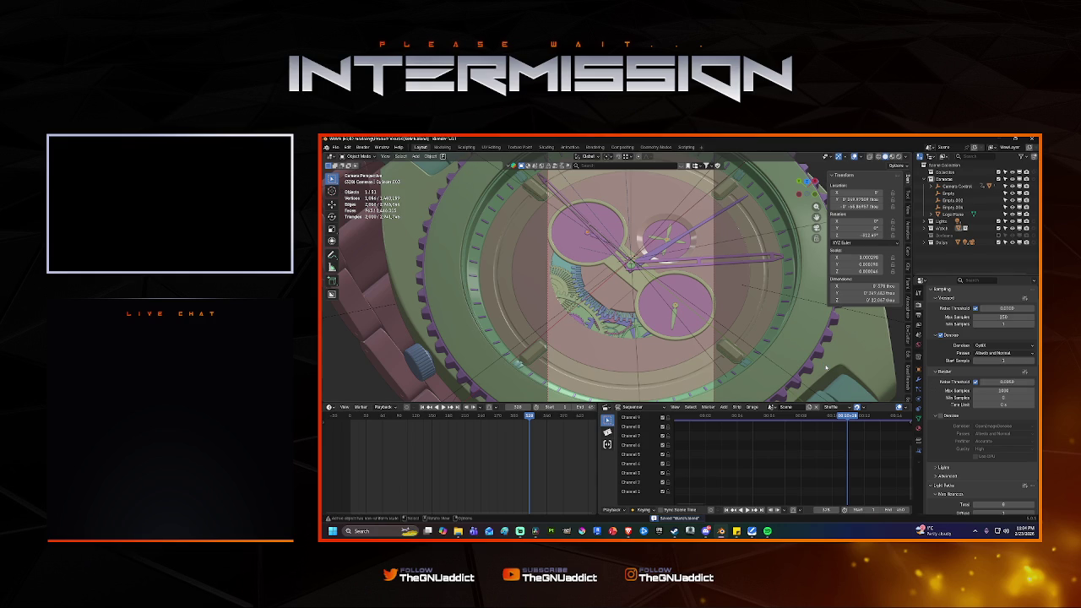
scroll(993, 436, up, 1)
scroll(993, 436, up, 1)
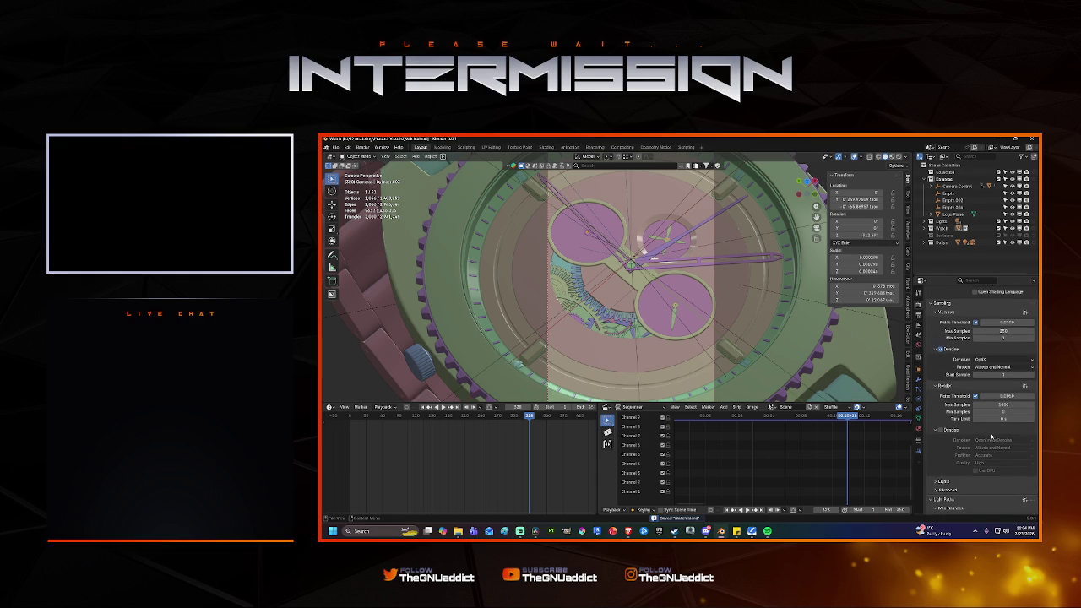
scroll(992, 435, up, 2)
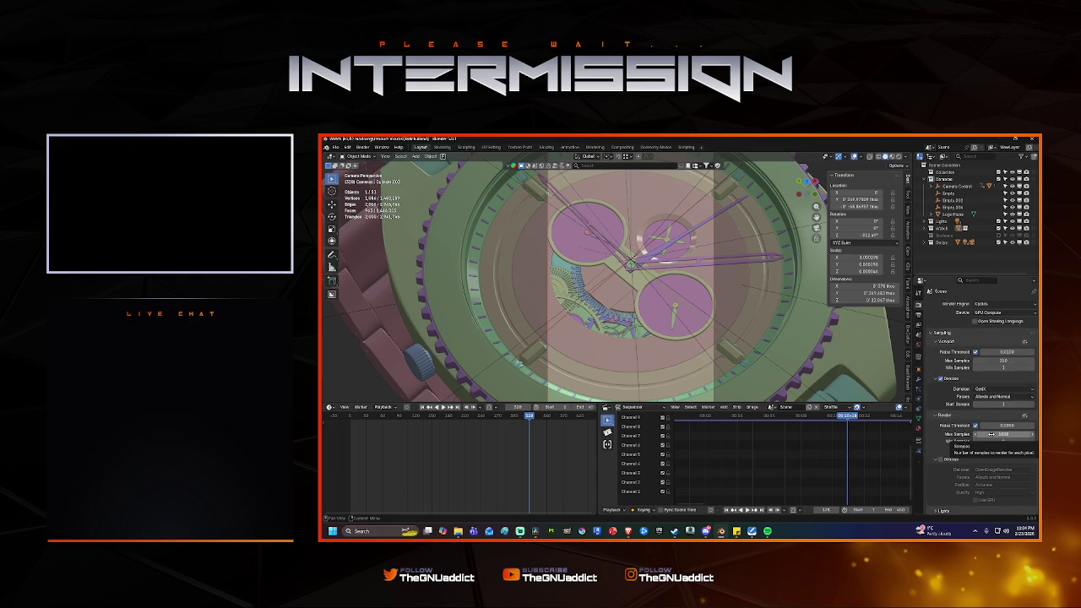
scroll(993, 434, down, 2)
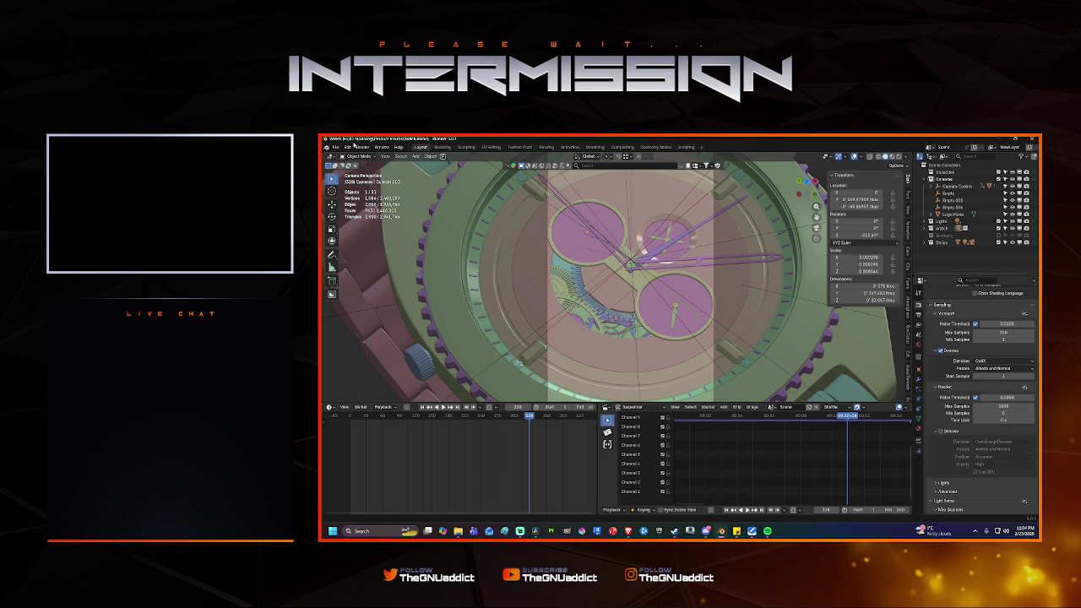
click(347, 147)
click(367, 237)
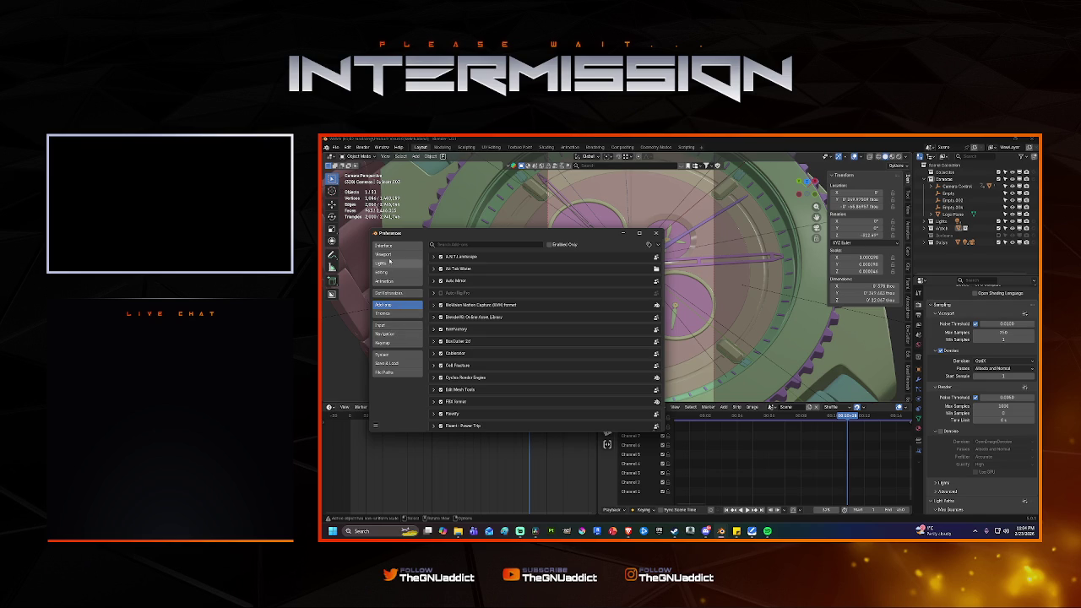
Check System preferences keeping the Vulkan backend, close them, and save Watch.blend.
click(384, 354)
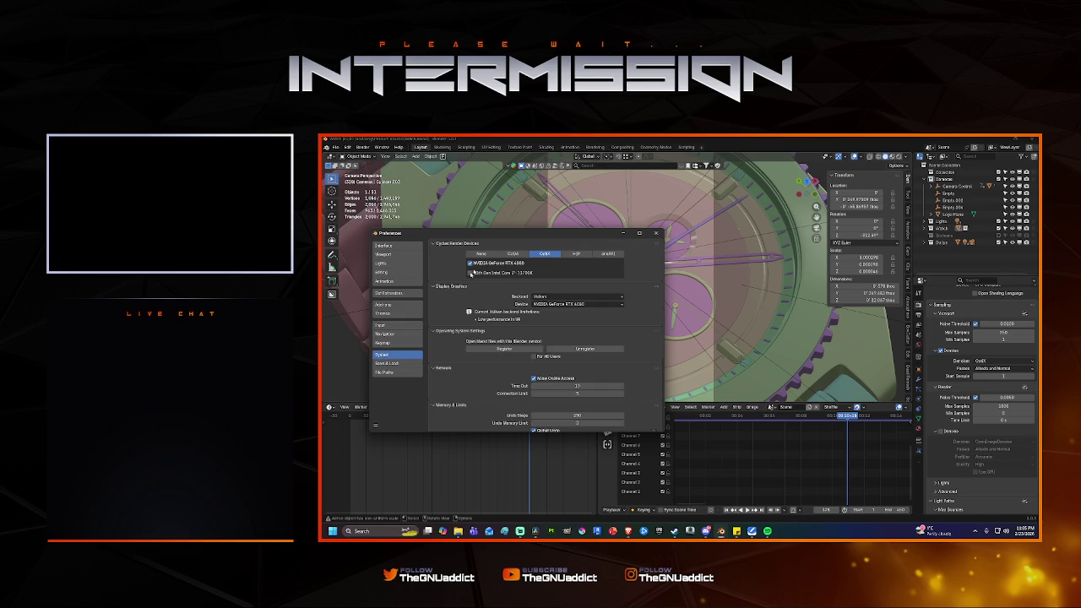
click(570, 297)
click(570, 297)
click(655, 234)
click(662, 291)
key(ctrl+s)
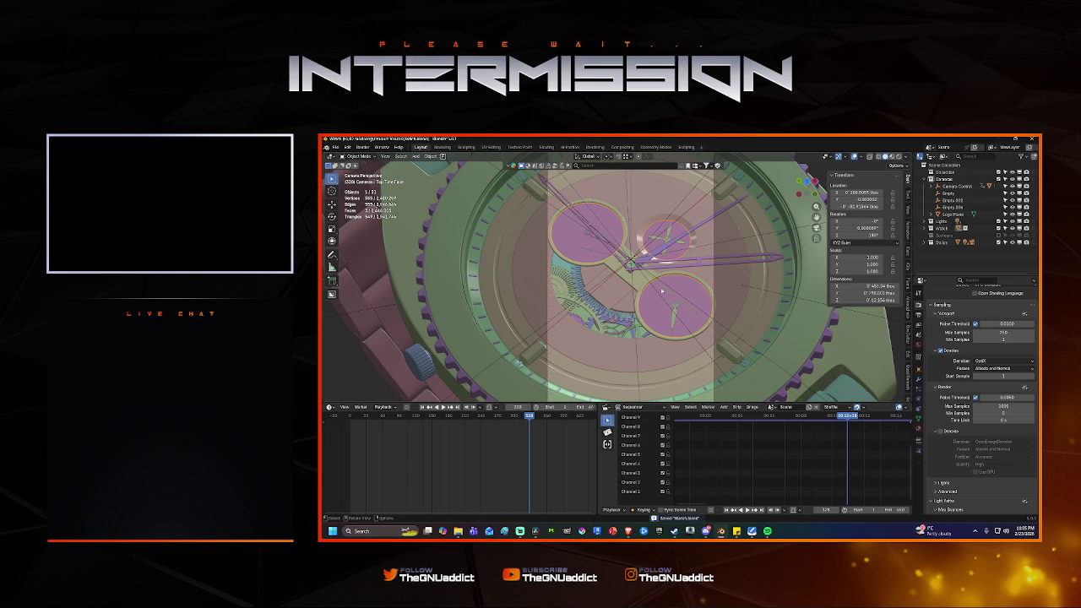
scroll(644, 290, up, 1)
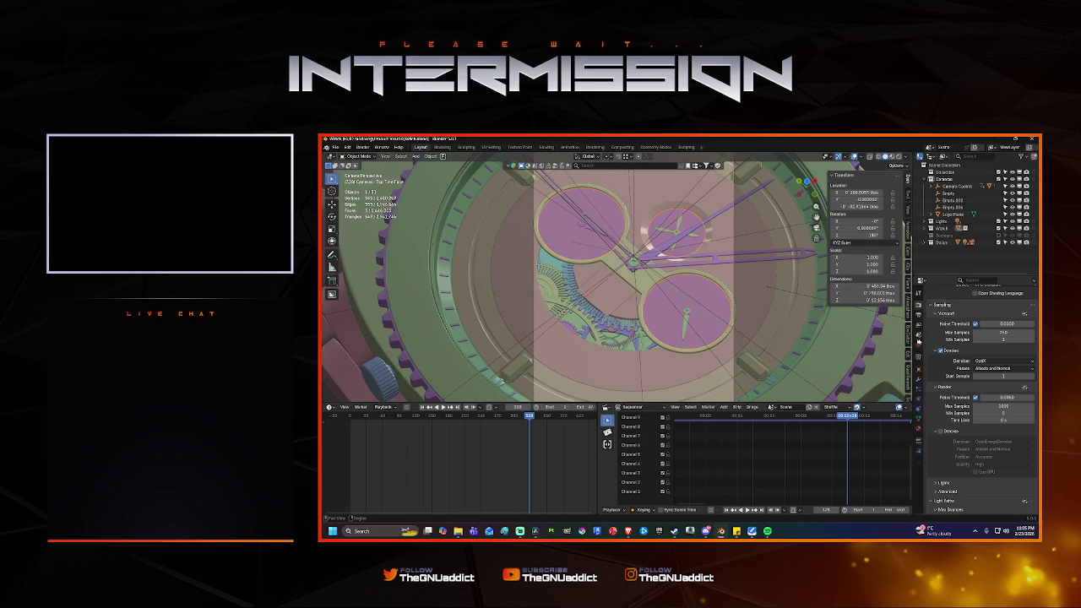
click(920, 314)
scroll(995, 332, up, 2)
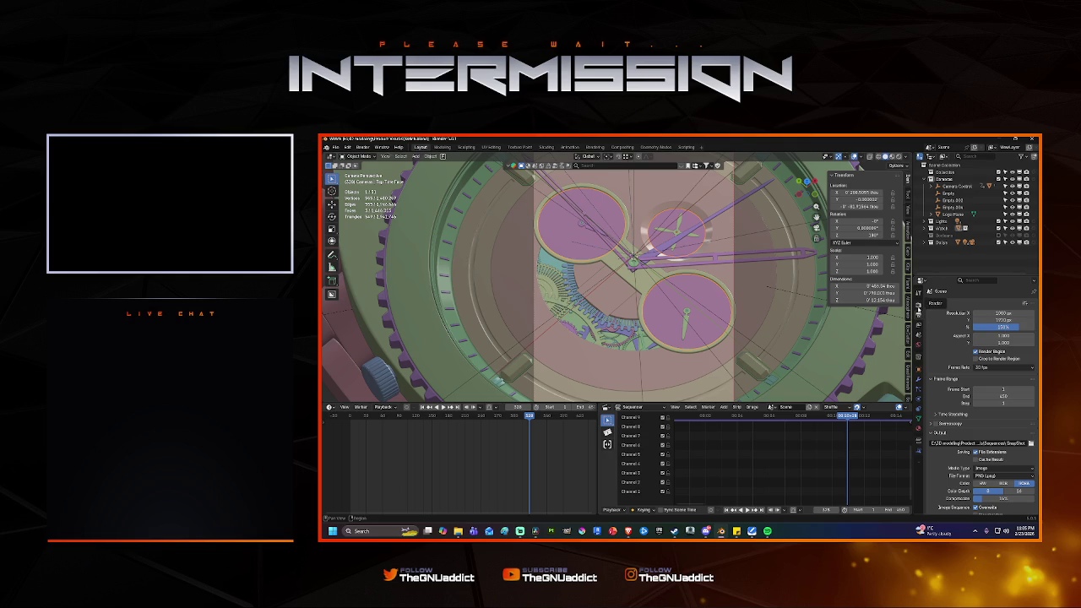
scroll(931, 319, down, 2)
click(919, 293)
scroll(978, 388, down, 5)
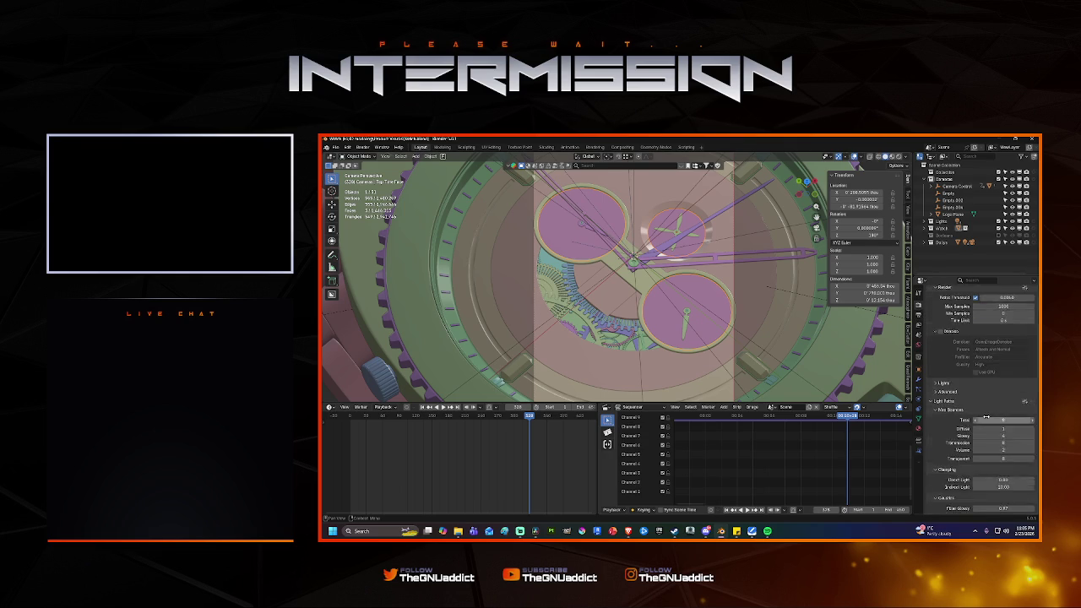
scroll(969, 431, down, 5)
scroll(941, 397, down, 3)
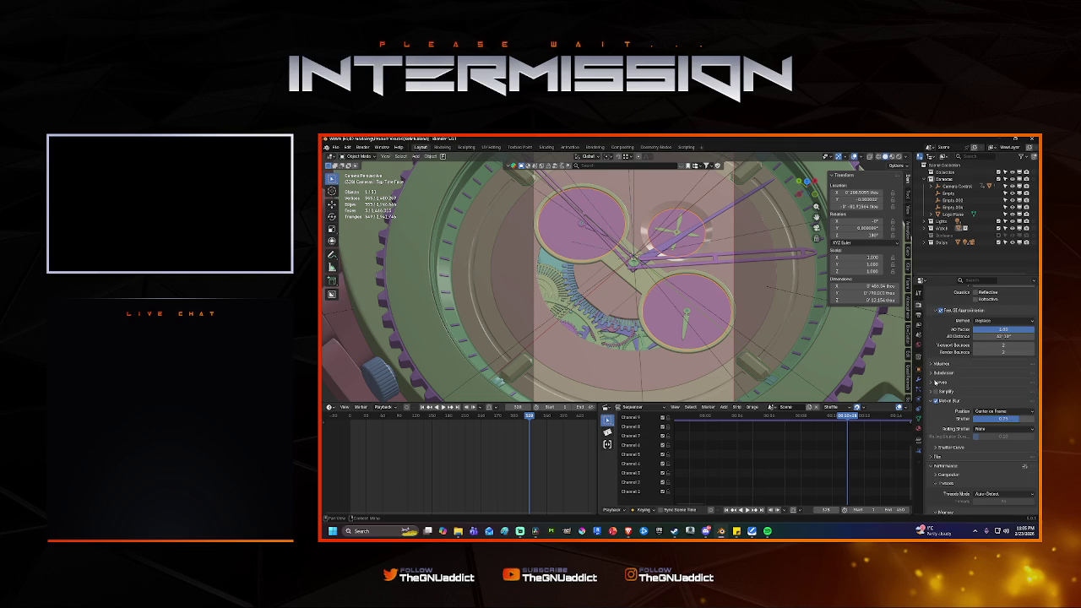
scroll(937, 448, up, 4)
scroll(941, 435, up, 3)
scroll(944, 430, up, 2)
scroll(944, 429, up, 1)
scroll(943, 428, up, 2)
scroll(943, 427, up, 1)
scroll(942, 427, up, 2)
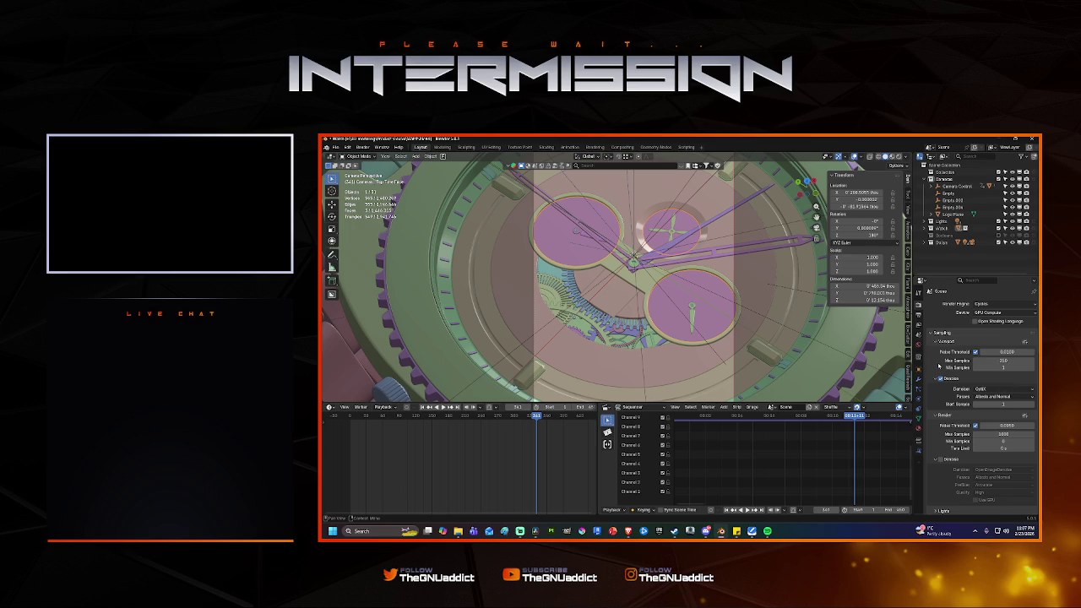
Set the scene frame rate to a custom 15 fps and return to frame 1.
click(920, 315)
scroll(995, 390, down, 3)
scroll(995, 391, up, 3)
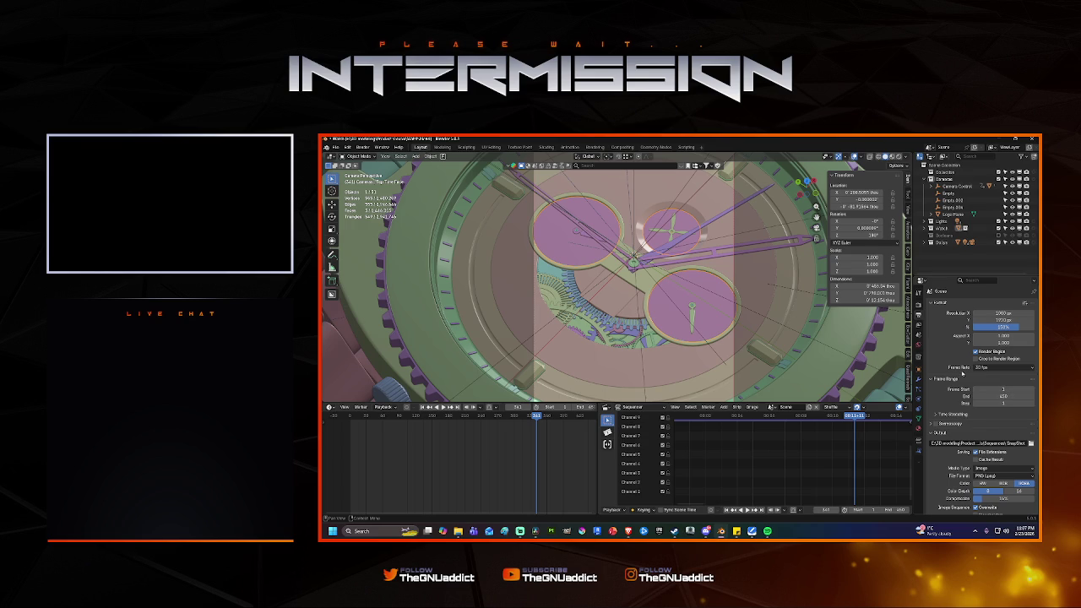
click(977, 368)
click(1001, 467)
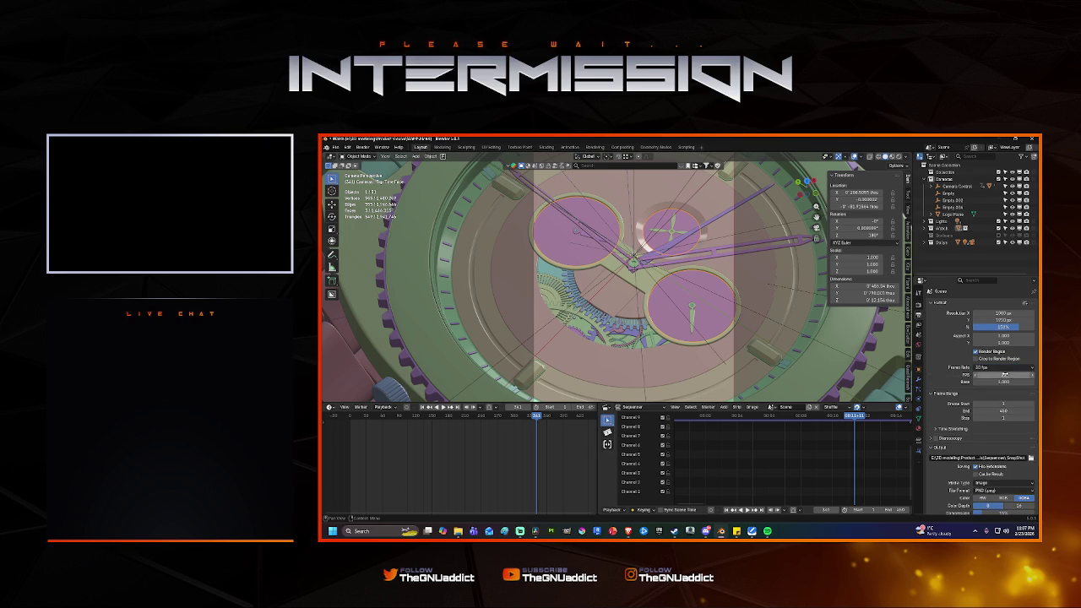
click(977, 375)
text(15)
key(Return)
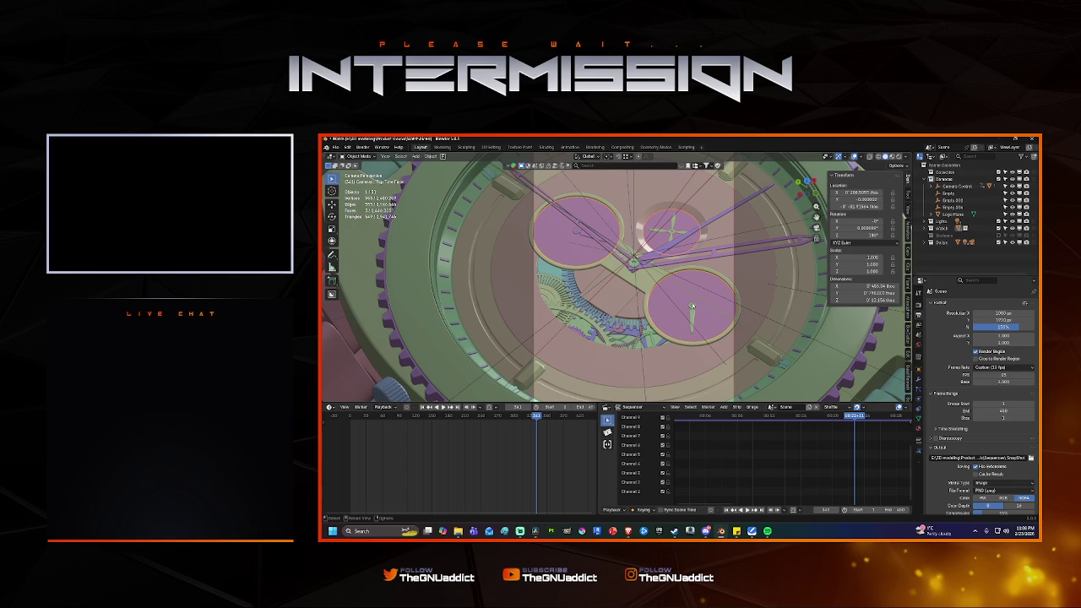
key(shift+Left)
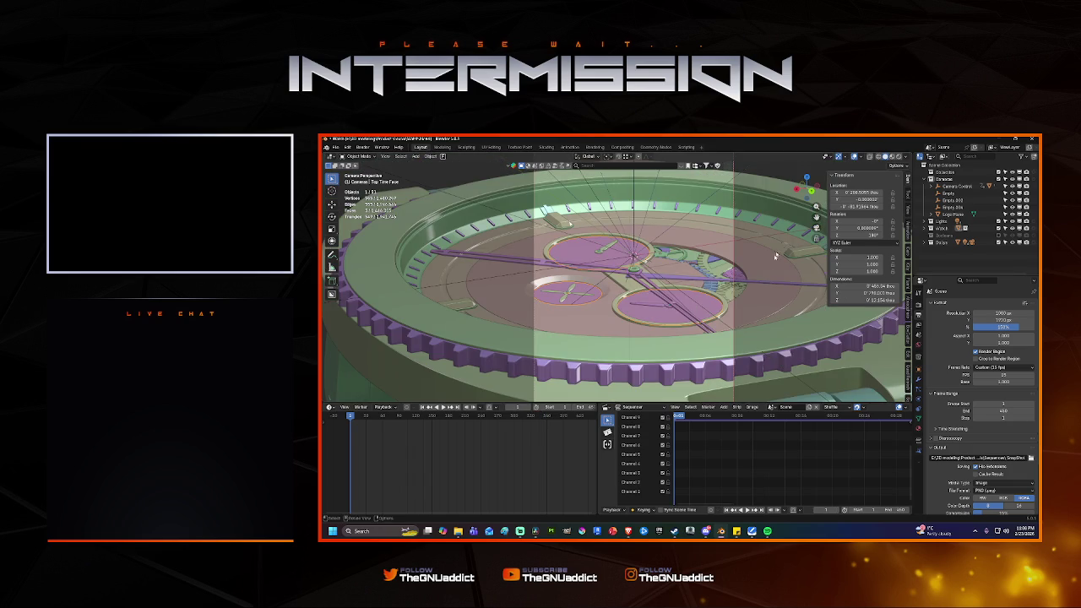
Set the resolution scale to 200%, save, then restore it to 100%.
click(1002, 330)
text(200)
key(Return)
key(ctrl+s)
click(980, 327)
key(BackSpace)
text(100)
key(Return)
Review the Render Properties and start an F12 render of frame 1.
scroll(918, 327, down, 4)
click(918, 307)
scroll(980, 372, down, 5)
scroll(997, 372, down, 4)
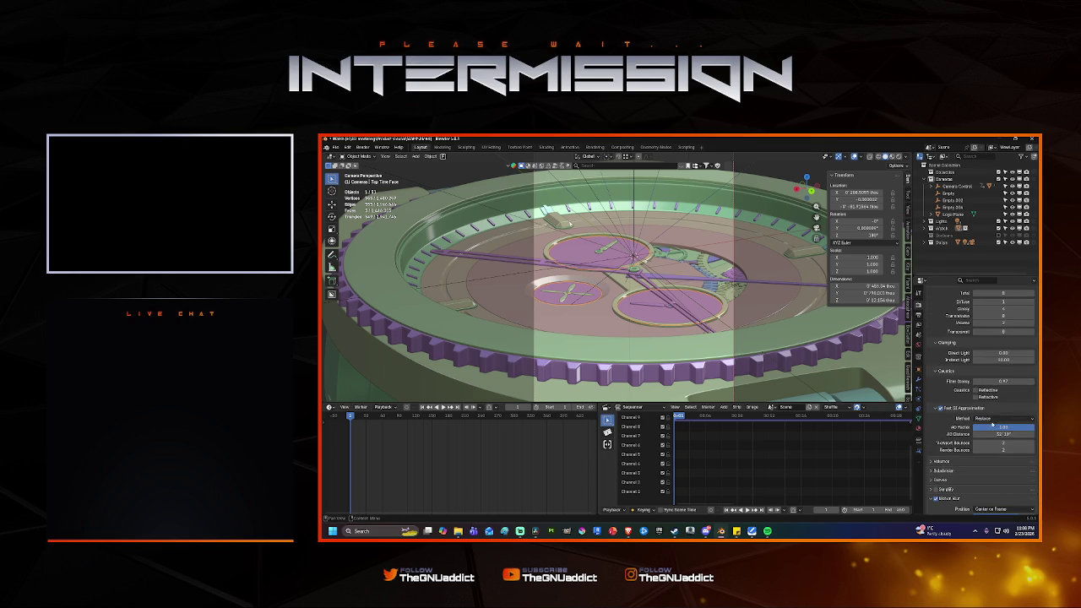
scroll(1001, 372, up, 2)
scroll(1000, 367, up, 2)
scroll(997, 363, up, 2)
scroll(993, 357, up, 2)
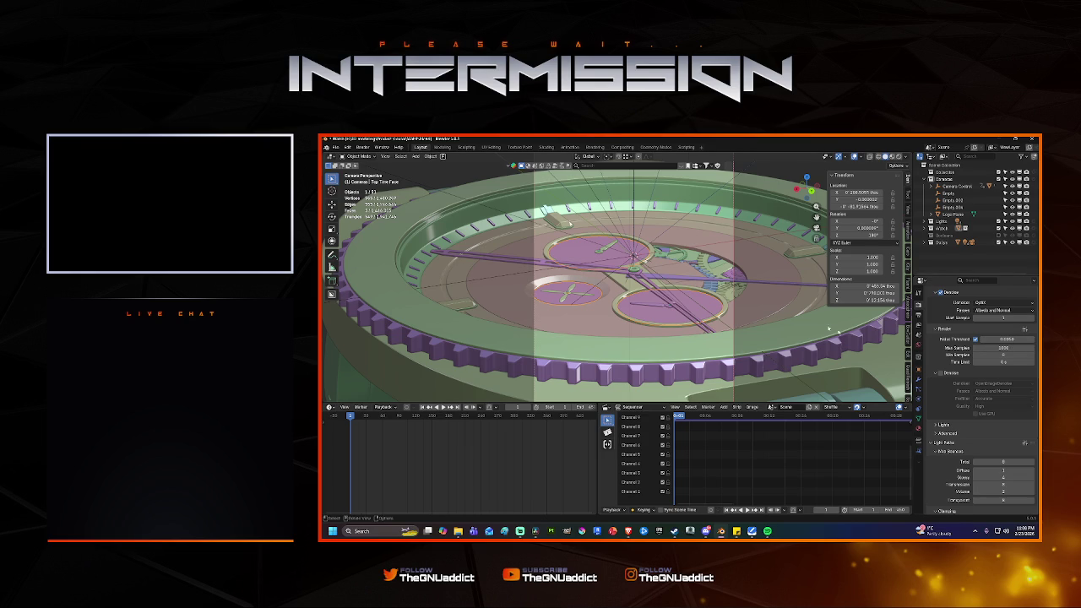
key(F12)
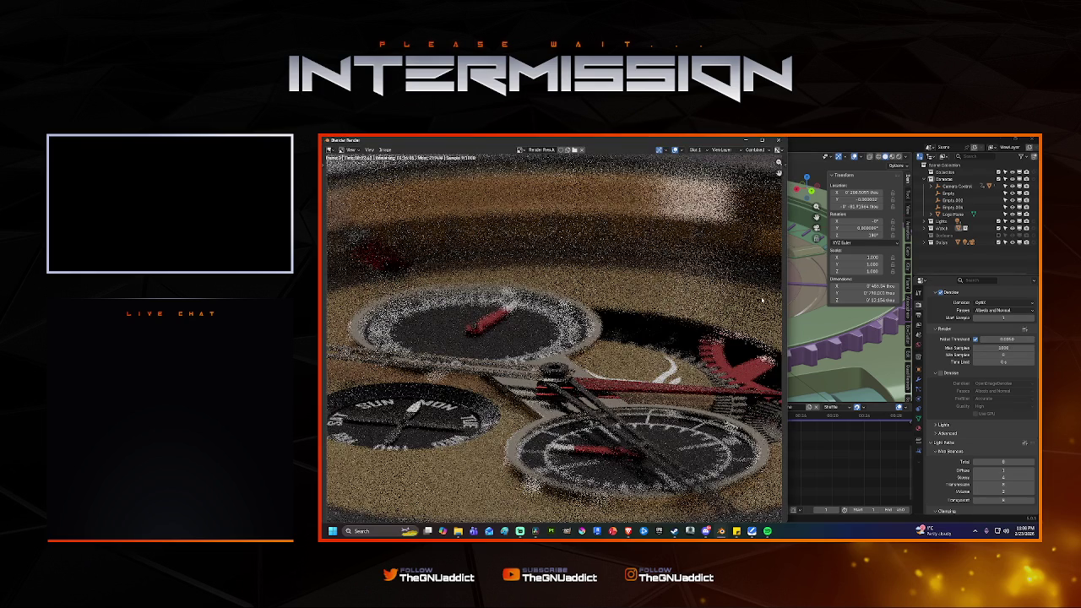
Inspect the finished render of the watch frame, zooming in and out.
key(Home)
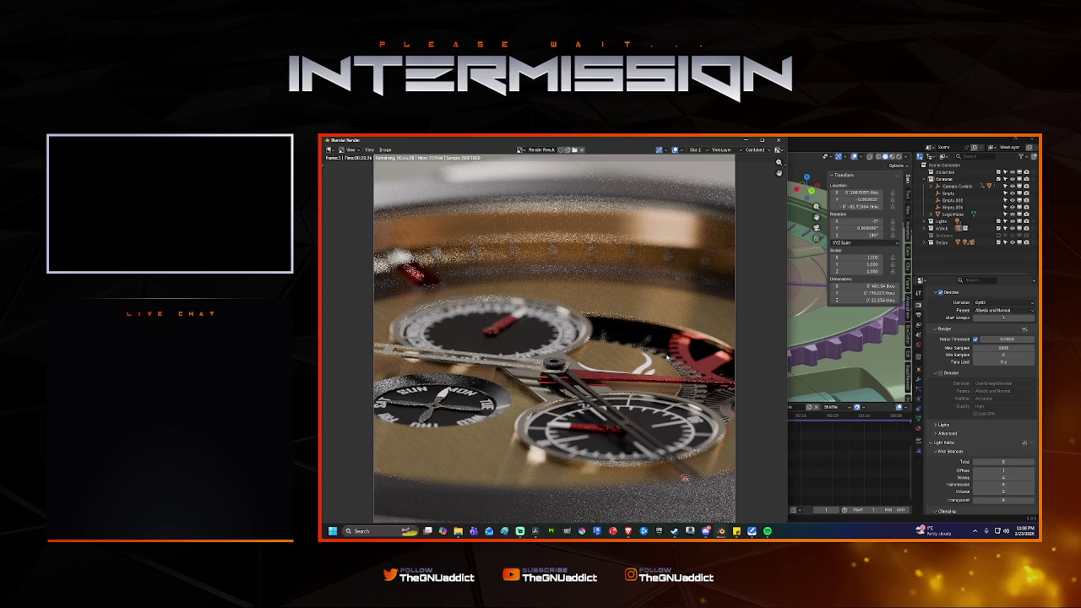
scroll(666, 359, down, 2)
scroll(666, 358, up, 2)
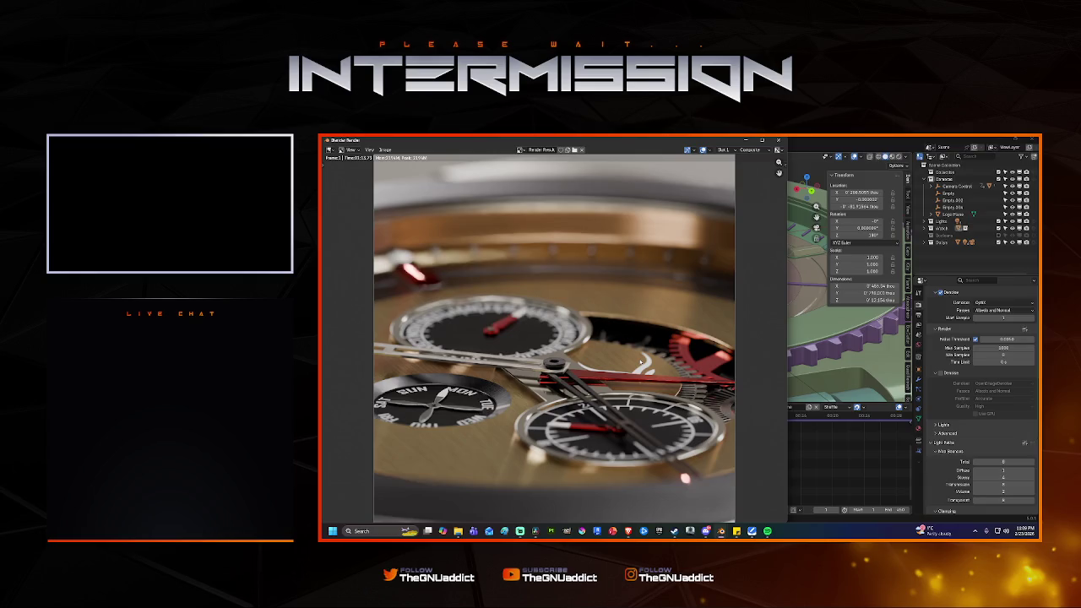
scroll(635, 365, up, 2)
scroll(634, 365, down, 2)
scroll(634, 365, up, 1)
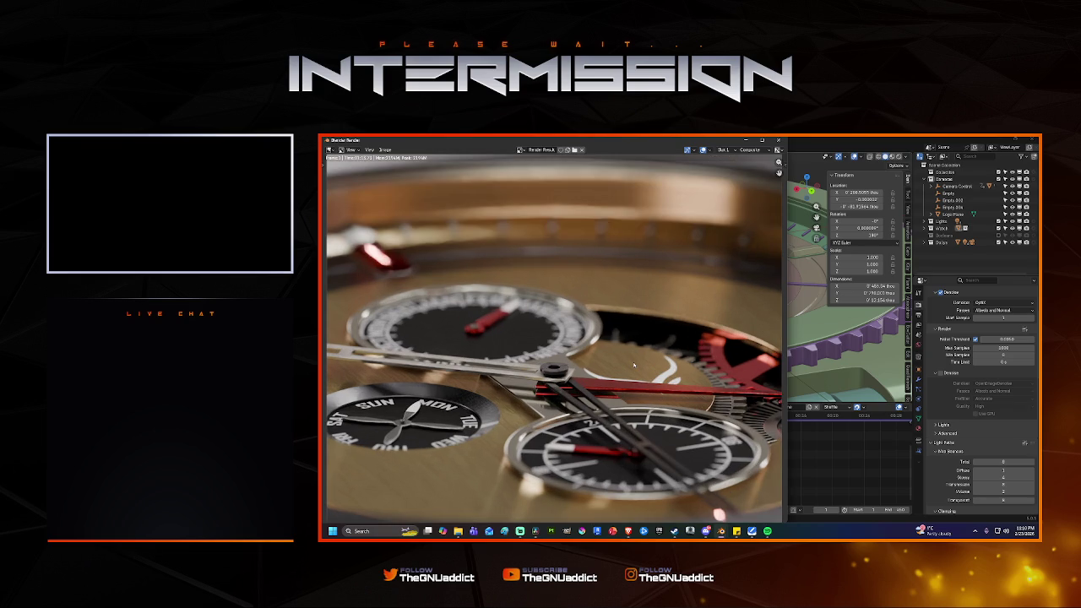
scroll(635, 365, down, 2)
scroll(634, 365, up, 1)
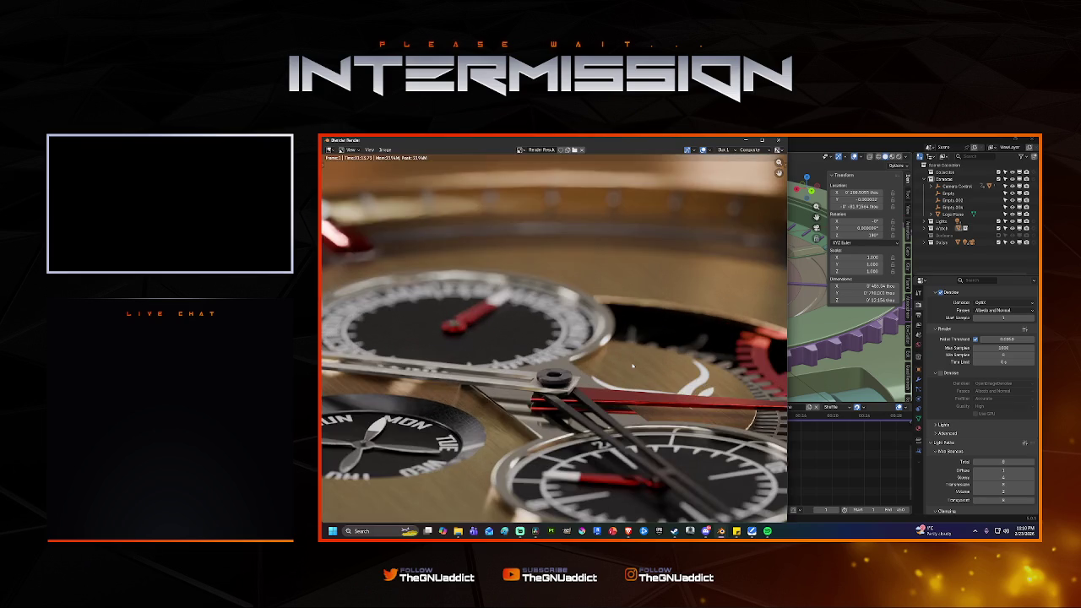
scroll(635, 365, down, 2)
scroll(634, 365, up, 2)
scroll(634, 365, up, 1)
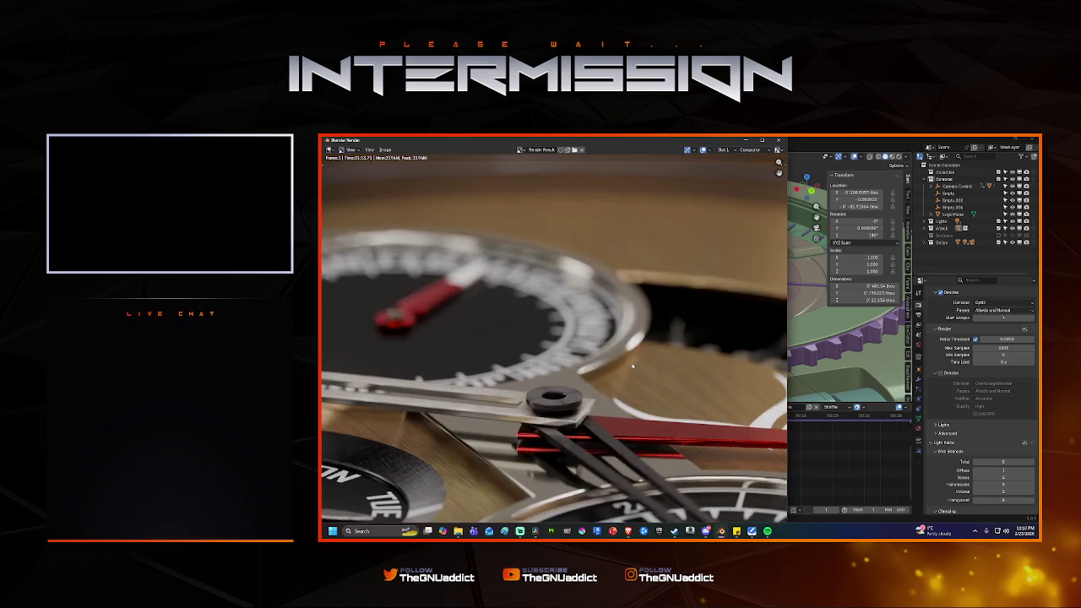
scroll(632, 365, down, 2)
scroll(632, 365, down, 2)
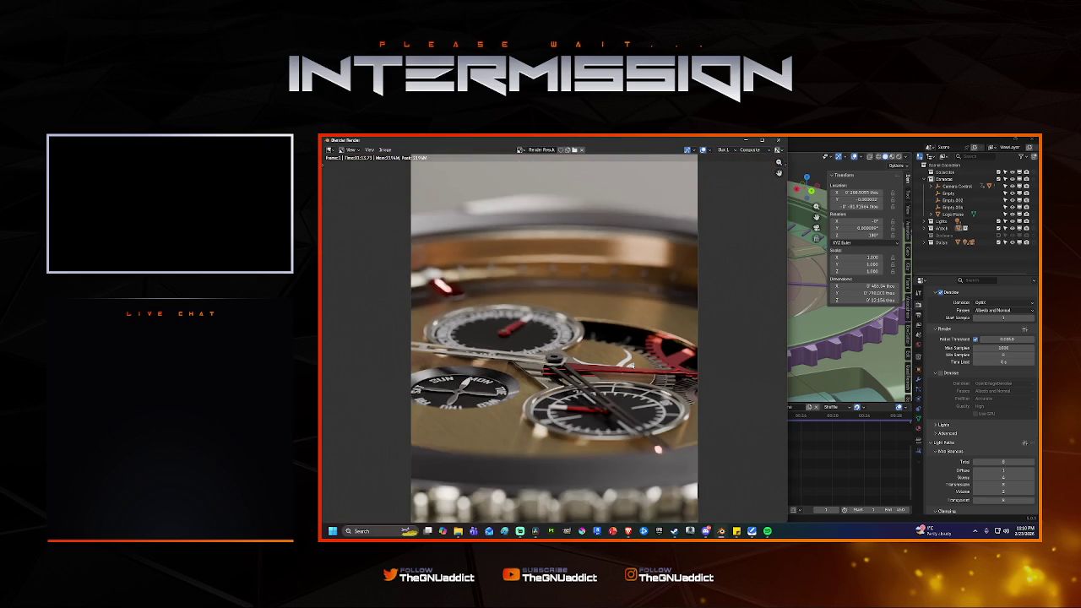
scroll(630, 365, up, 1)
scroll(631, 365, up, 1)
scroll(631, 365, up, 1)
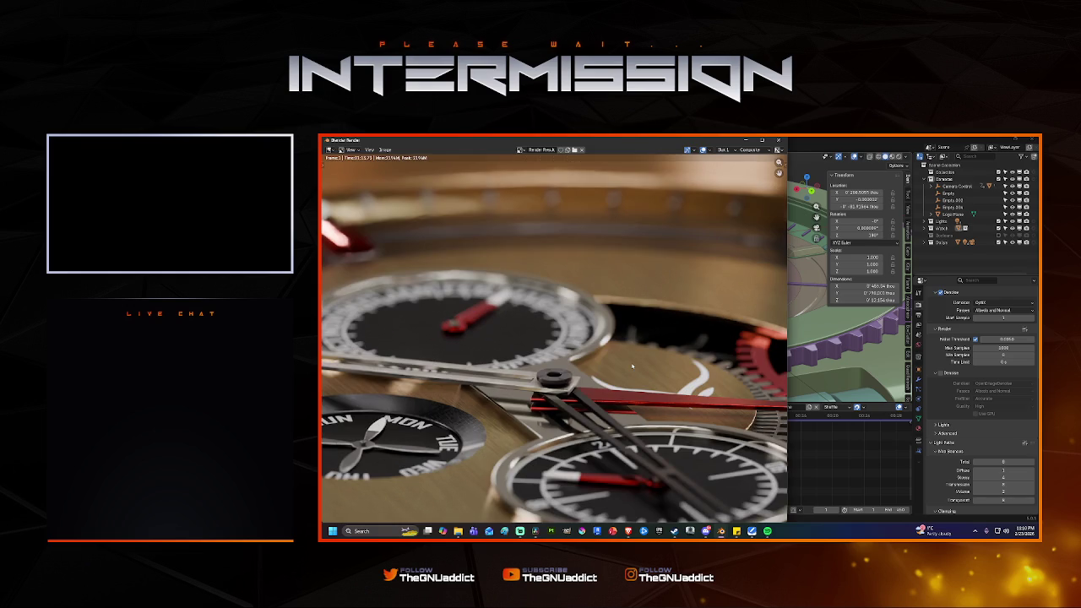
scroll(632, 365, down, 1)
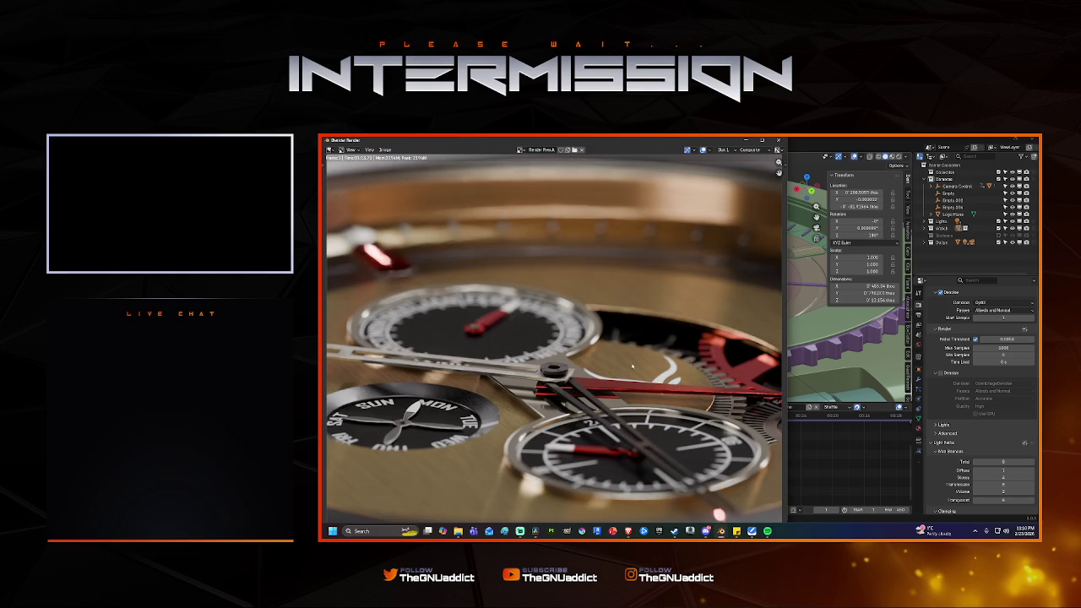
scroll(632, 365, down, 1)
scroll(632, 365, up, 1)
scroll(632, 365, up, 1)
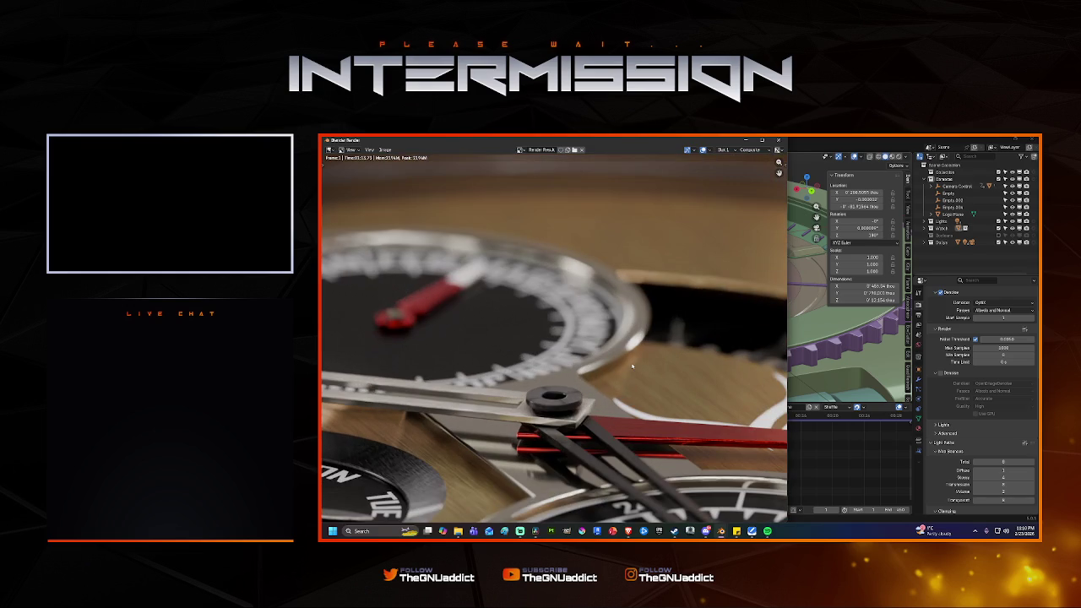
scroll(632, 365, down, 1)
scroll(632, 365, up, 1)
scroll(632, 366, down, 1)
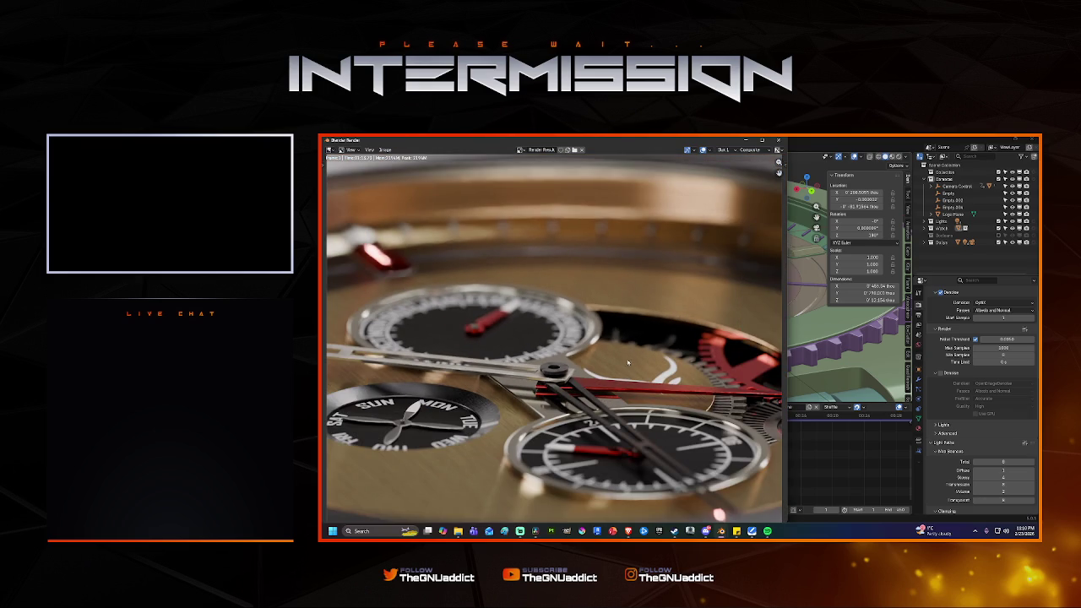
Change the Denoise node's Prefilter in Compositing, then re-render the frame from Layout.
click(779, 141)
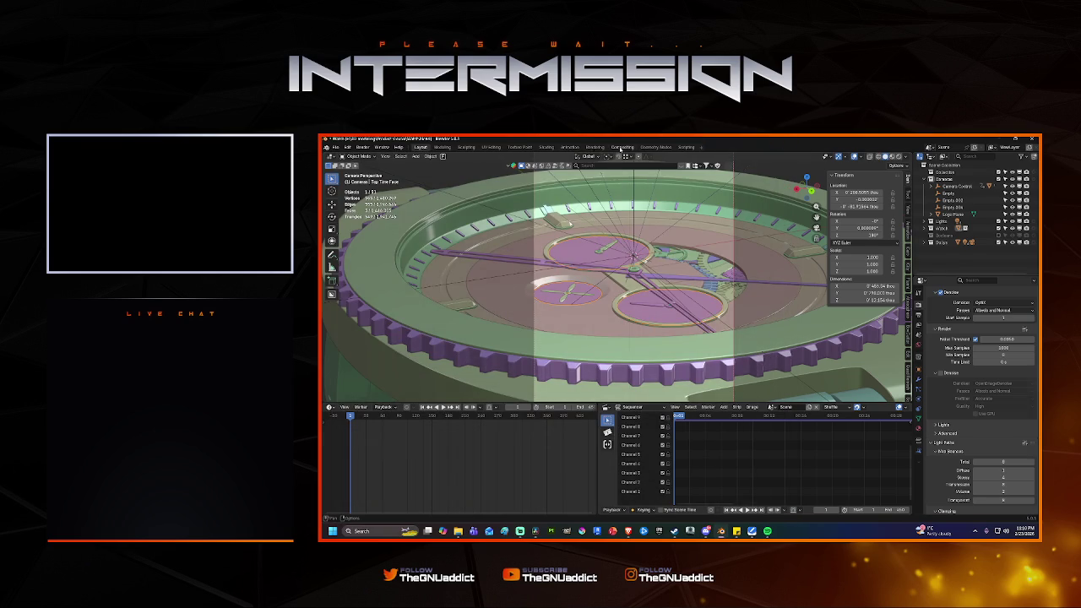
click(621, 148)
click(564, 295)
click(564, 319)
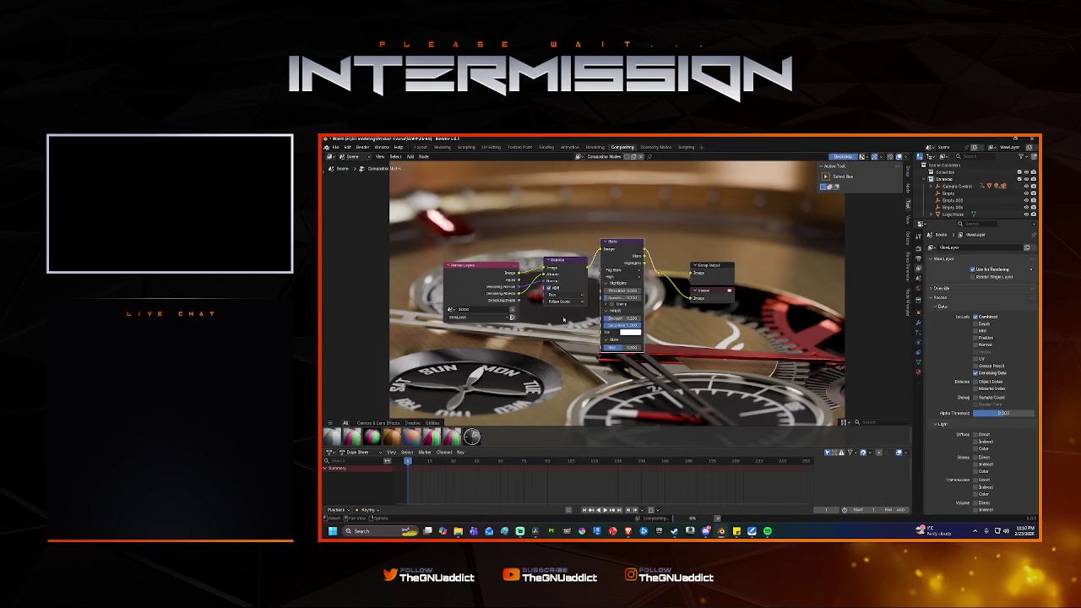
click(420, 147)
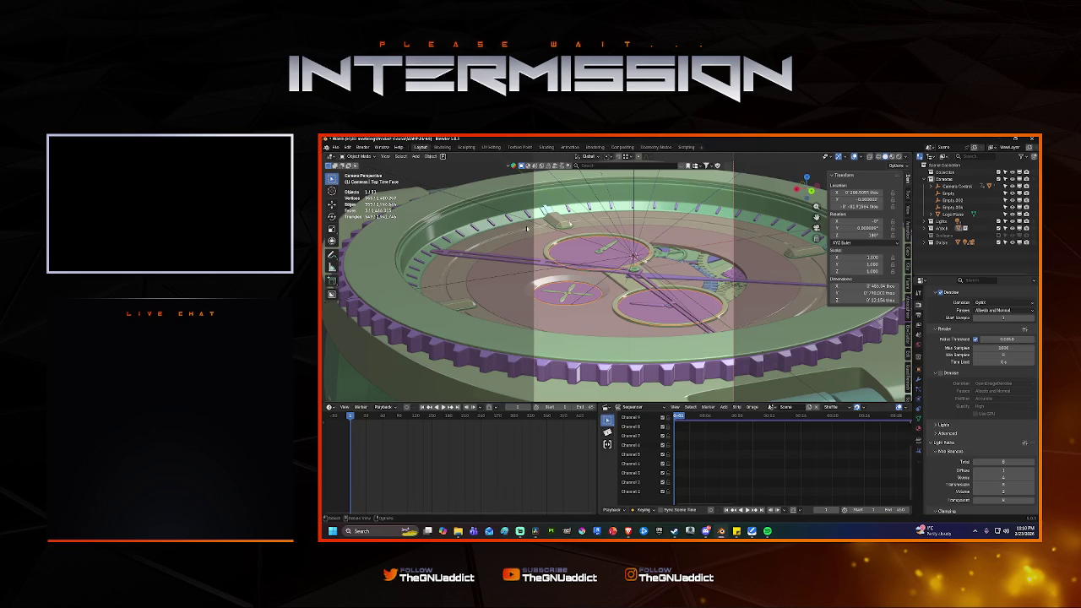
key(F12)
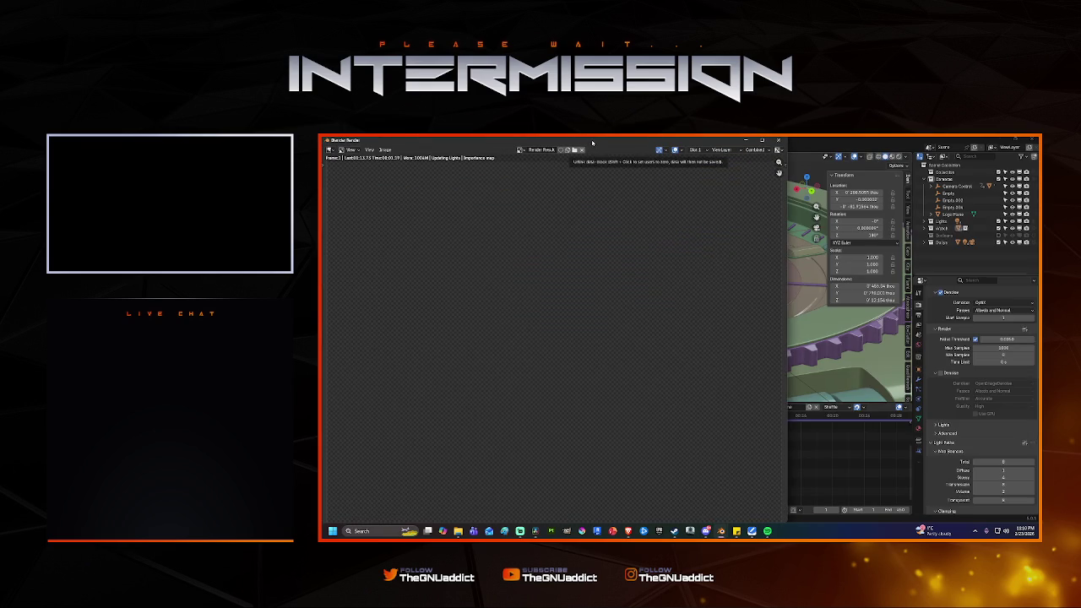
Maximize the render window to watch it refine to about 112 samples, then close it.
double_click(592, 142)
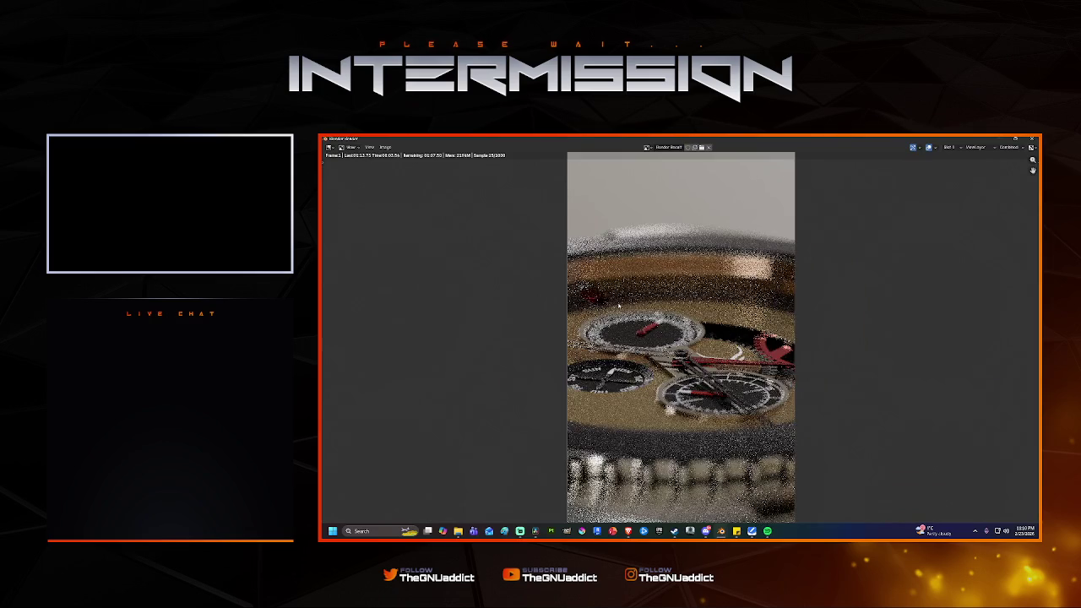
scroll(619, 305, up, 1)
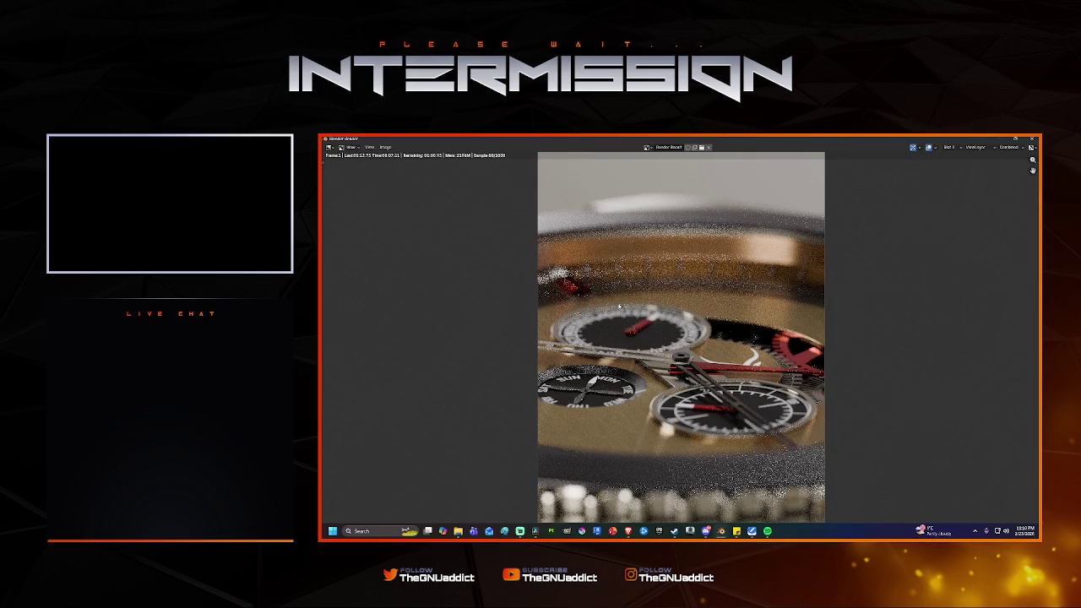
click(1032, 138)
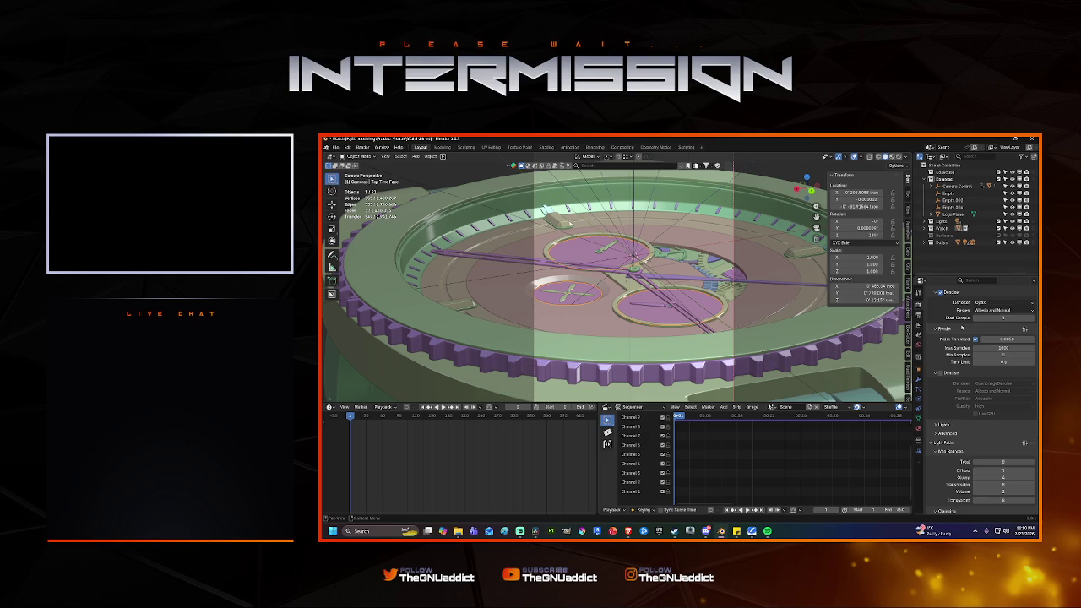
Keep GPU Compute as the render device in Render Properties.
scroll(961, 328, up, 3)
scroll(964, 330, up, 1)
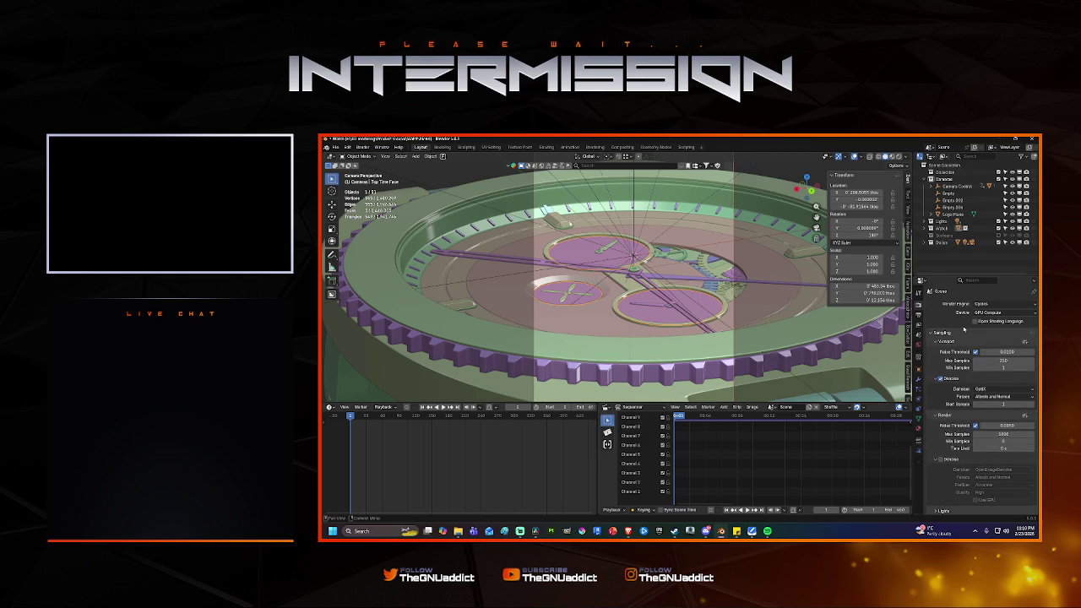
click(1006, 315)
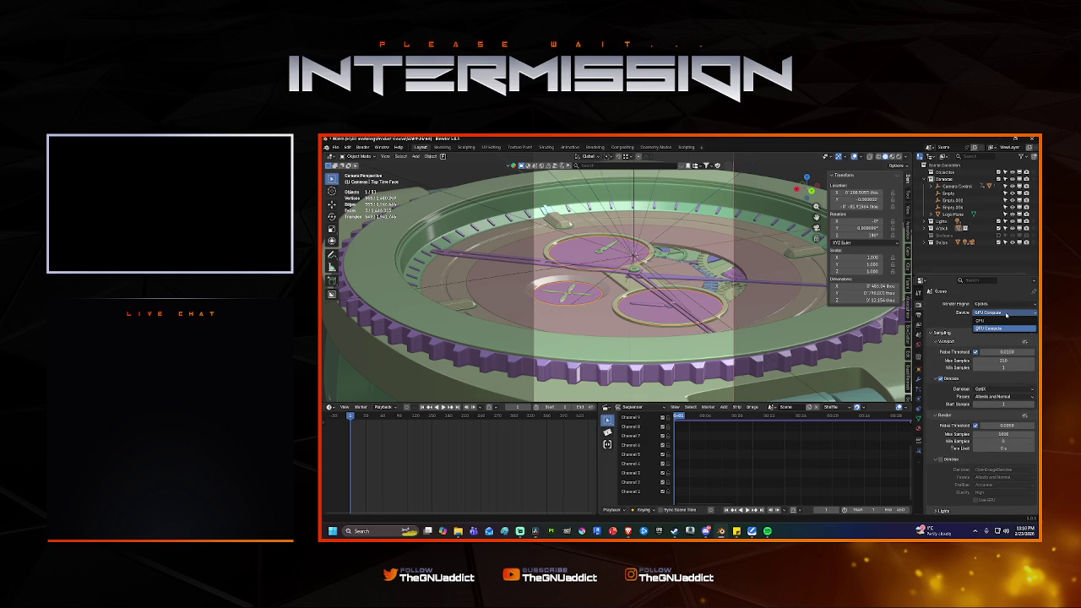
click(1004, 328)
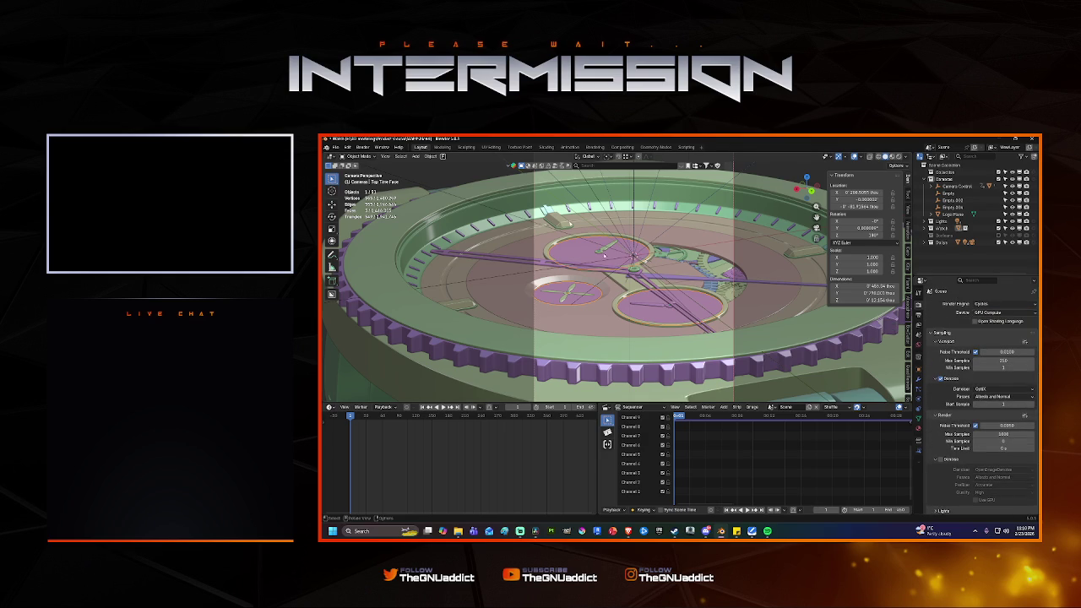
Render the watch frame again with F12 and watch it progressively clear up.
key(F12)
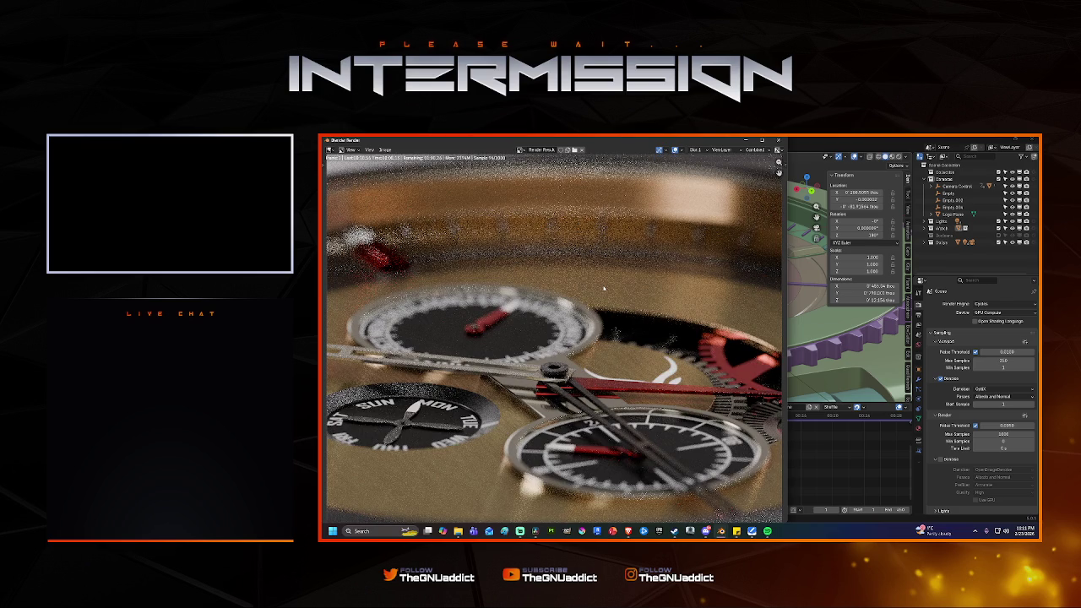
scroll(604, 290, down, 2)
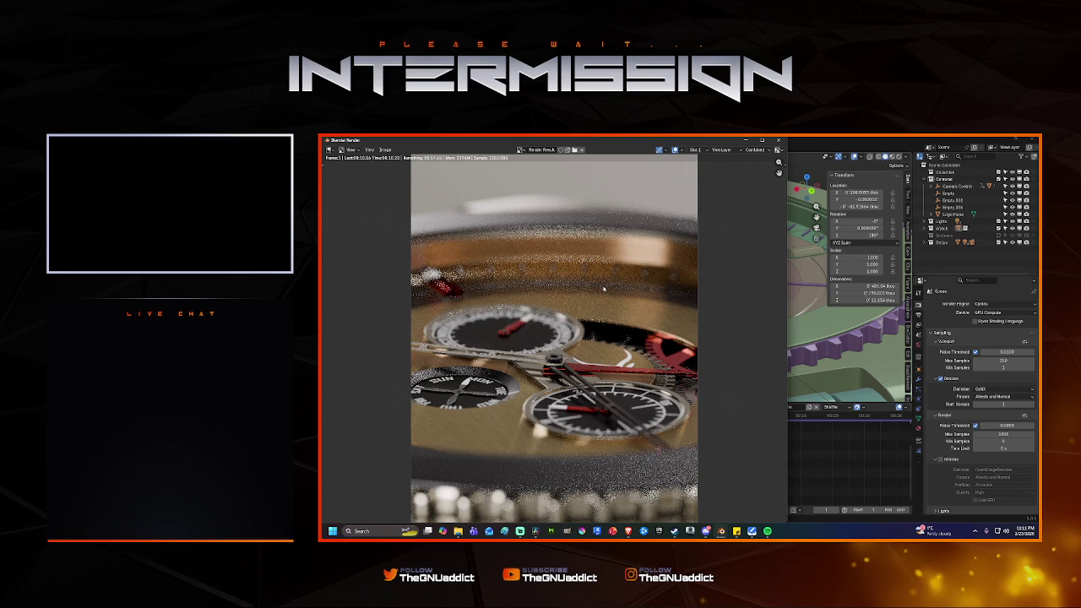
scroll(604, 290, up, 1)
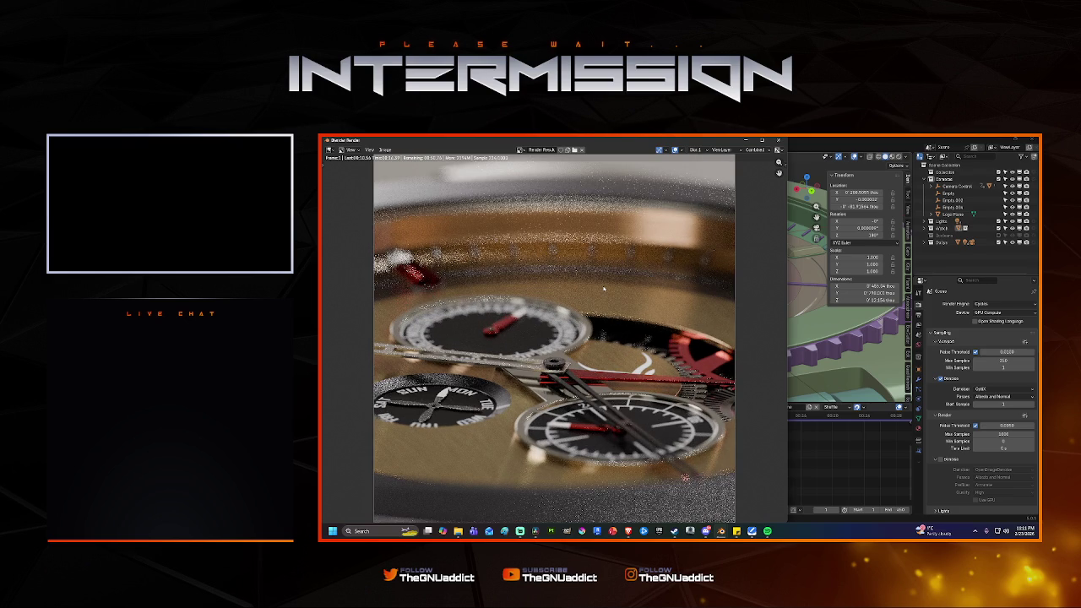
scroll(603, 291, up, 1)
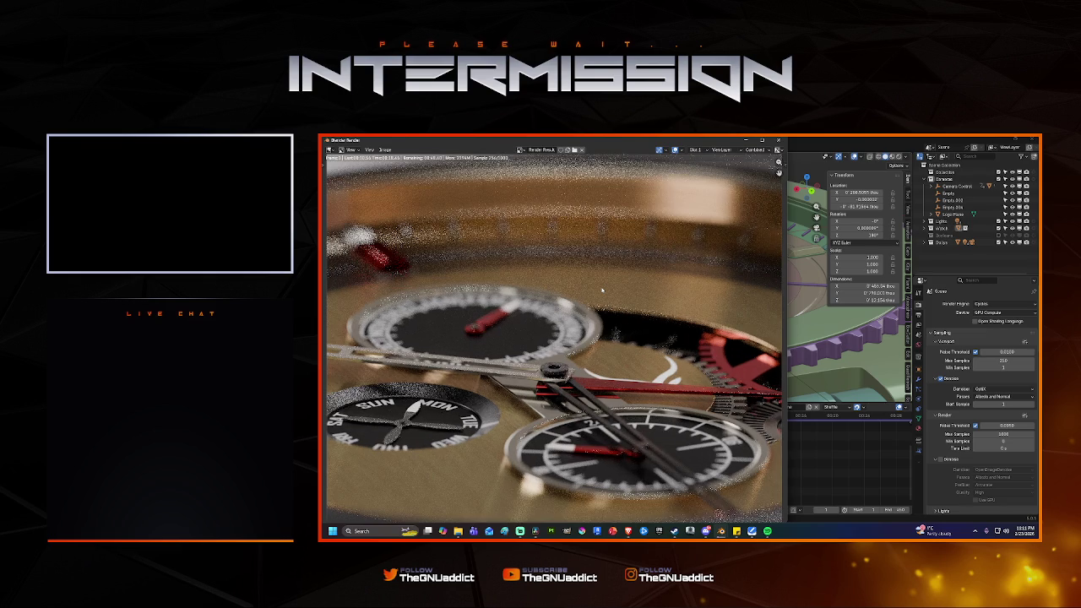
Zoom around the watch render as it finishes denoising, then flip to the earlier render slot.
scroll(602, 290, up, 1)
scroll(602, 291, up, 1)
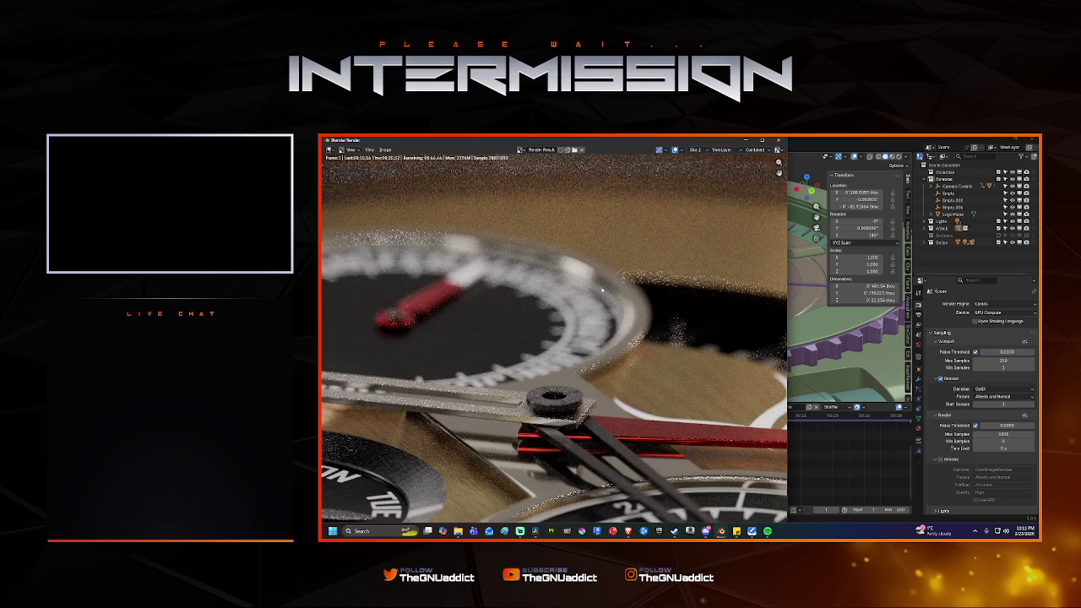
scroll(602, 291, down, 1)
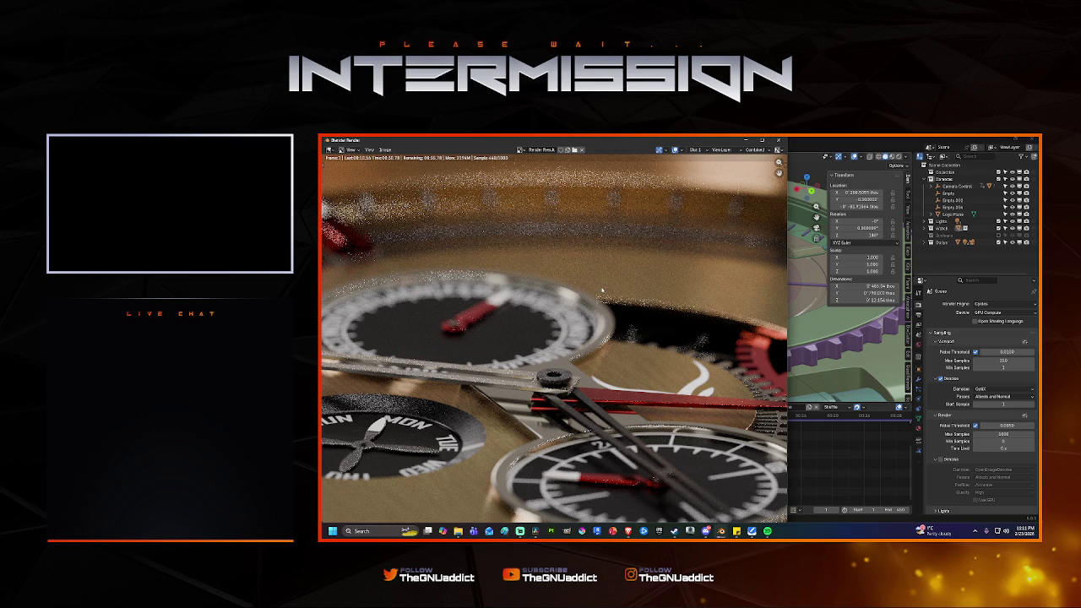
scroll(583, 297, down, 3)
scroll(578, 301, up, 3)
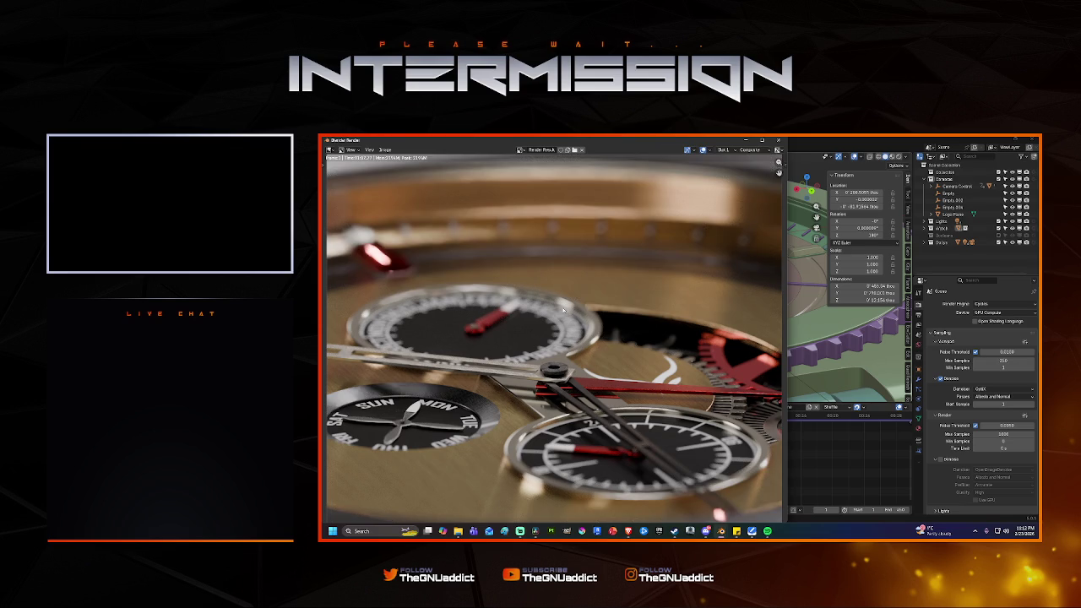
key(j)
key(j)
Zoom in and out to compare the render slots, then close the render window.
scroll(563, 311, up, 2)
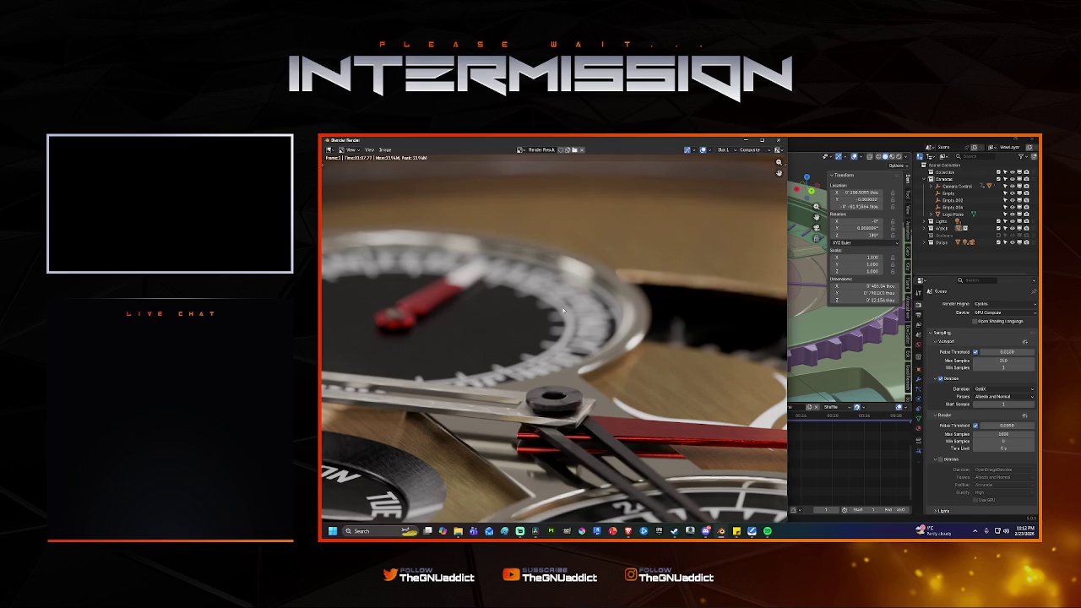
scroll(564, 311, down, 2)
scroll(564, 311, down, 2)
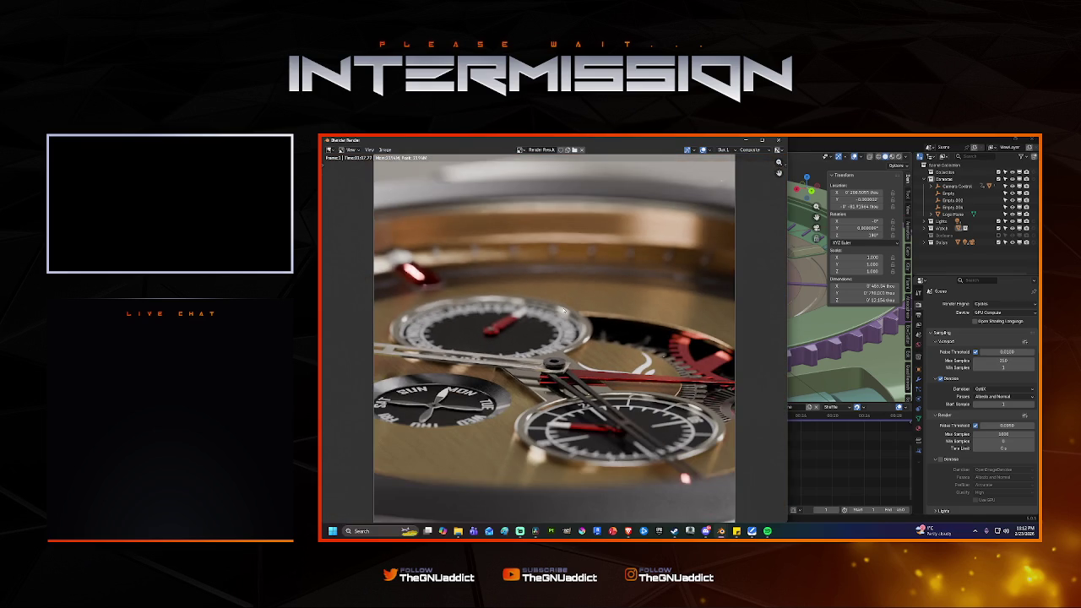
scroll(563, 311, up, 1)
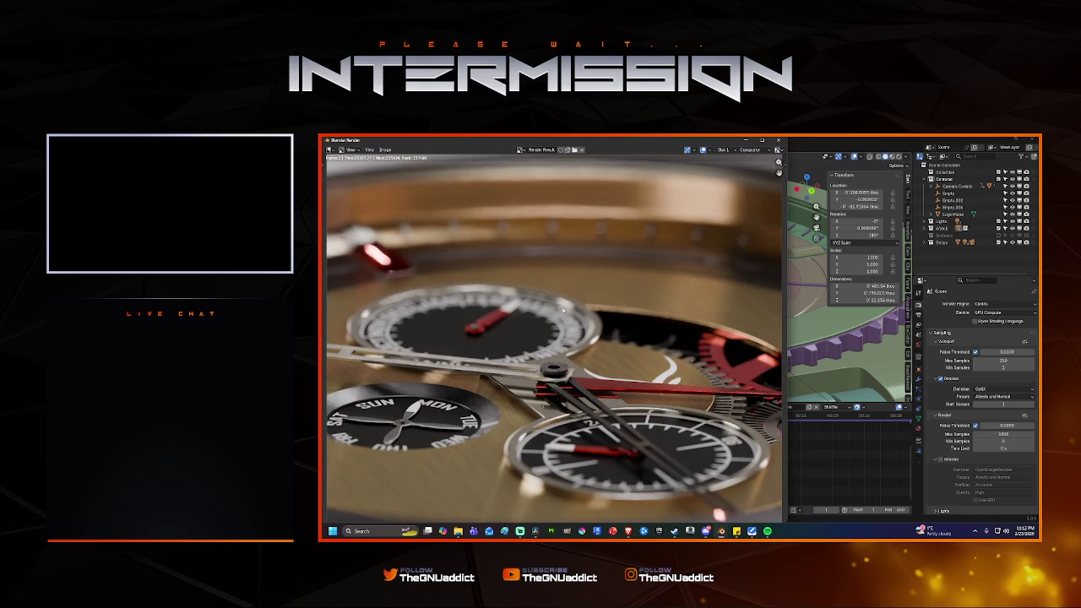
scroll(563, 311, down, 1)
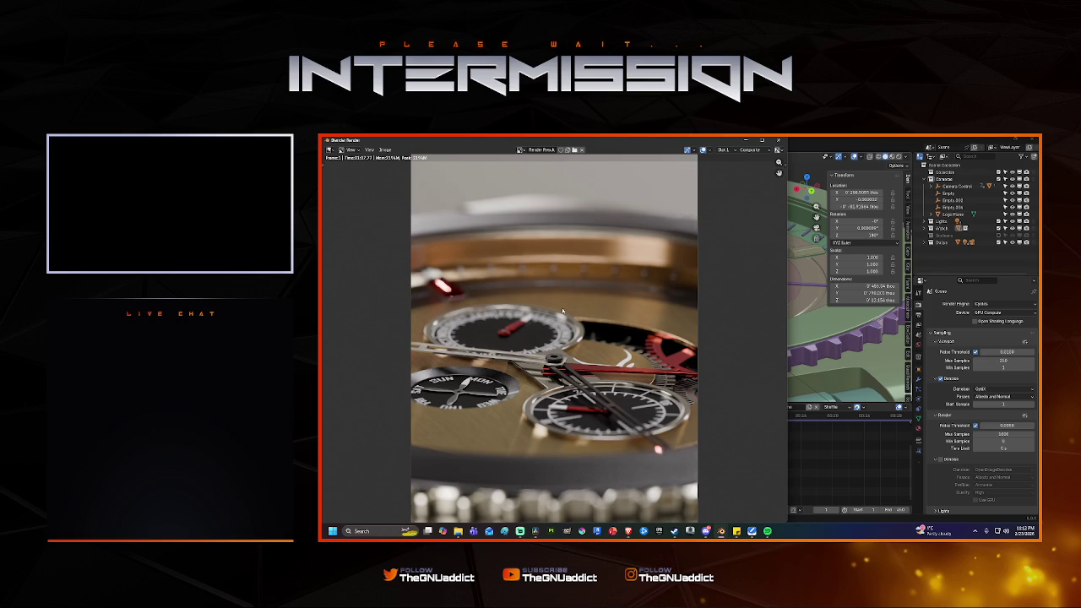
click(778, 140)
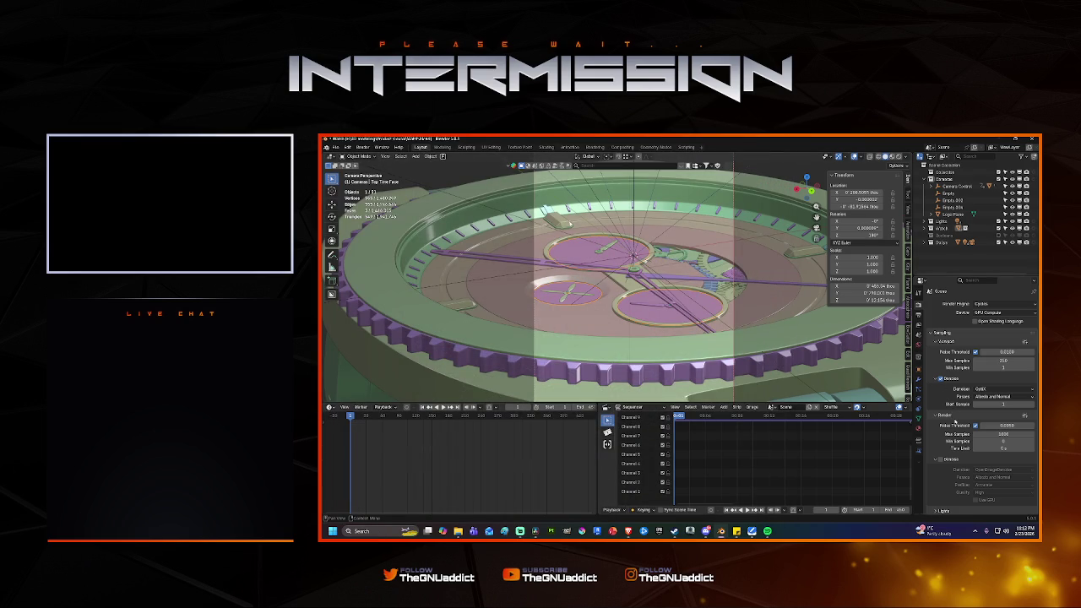
Confirm a 0.005 noise threshold, make the 3D viewport slightly taller, and check the File menu.
click(1003, 426)
key(Return)
mouse_move(520, 531)
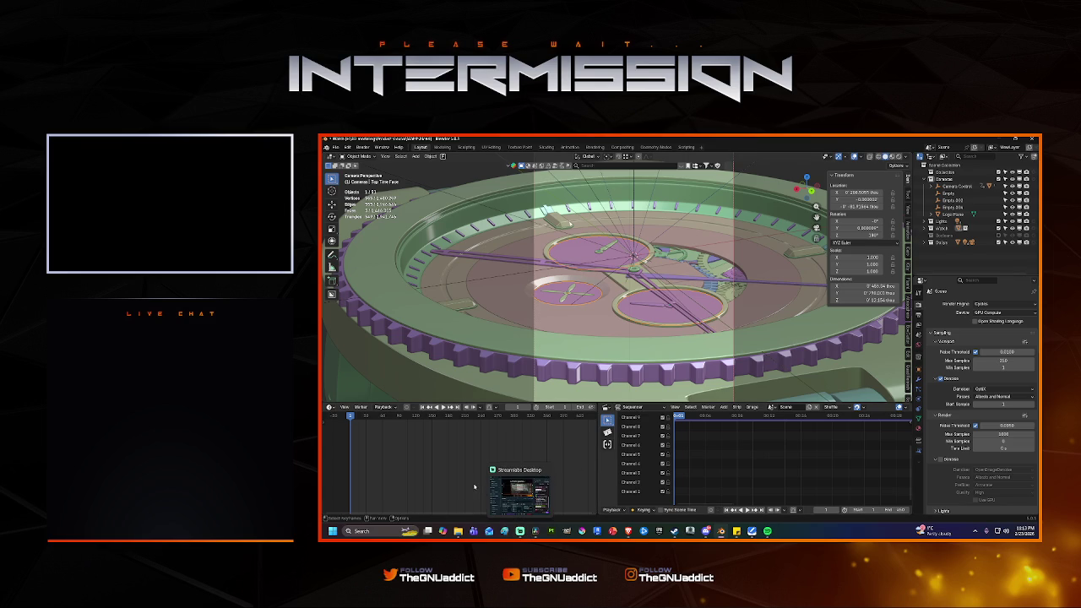
drag(647, 403, 649, 423)
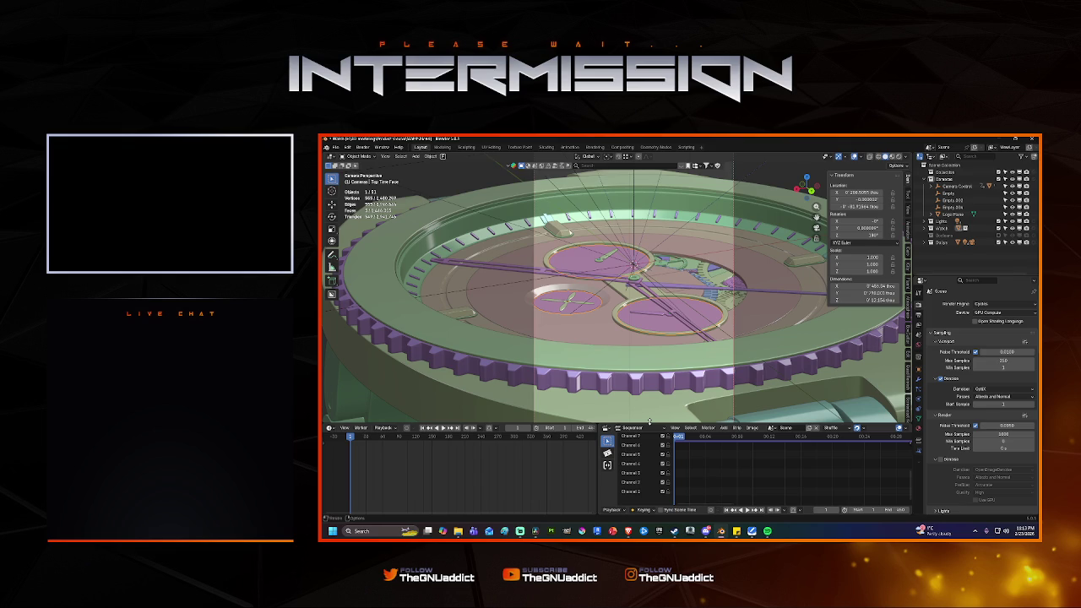
click(335, 147)
scroll(969, 361, down, 3)
scroll(969, 361, down, 3)
scroll(969, 362, down, 3)
scroll(969, 362, down, 3)
scroll(969, 362, down, 3)
scroll(969, 362, down, 3)
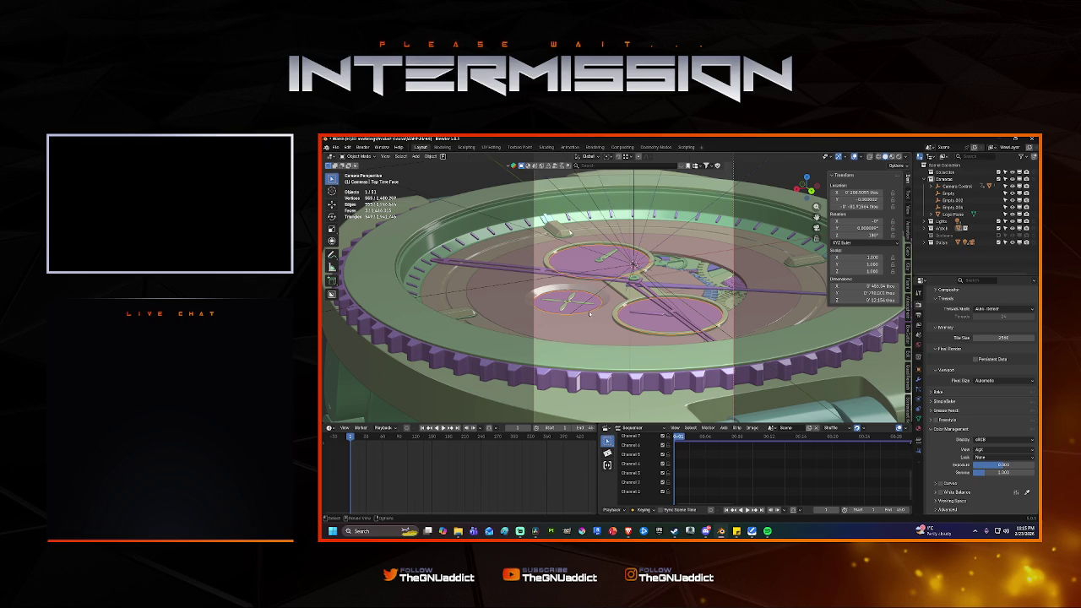
scroll(655, 314, down, 2)
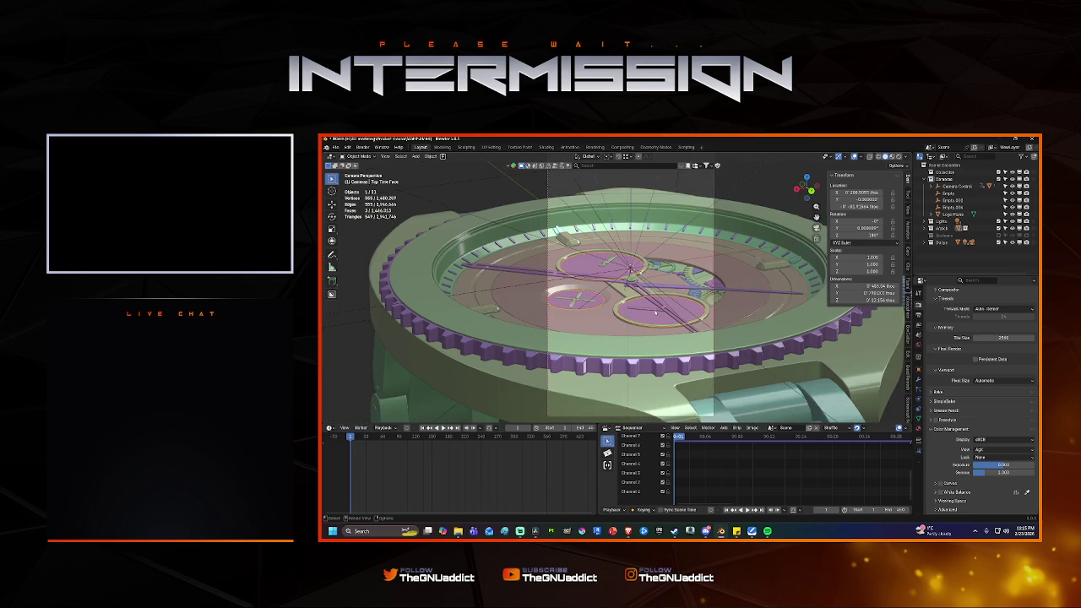
Save Watch.blend and zoom the viewport.
key(ctrl+s)
scroll(655, 313, down, 2)
scroll(655, 314, up, 1)
scroll(656, 314, down, 1)
Show Watch Body's Subdivision and WeightedNormal modifiers, then save again.
click(788, 410)
click(919, 379)
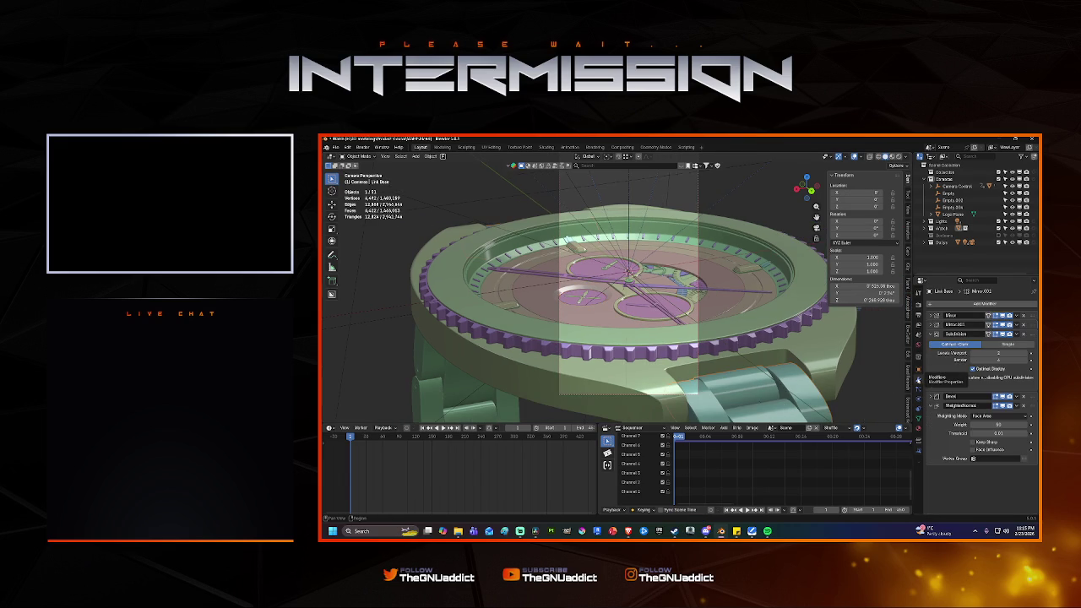
click(808, 354)
key(ctrl+s)
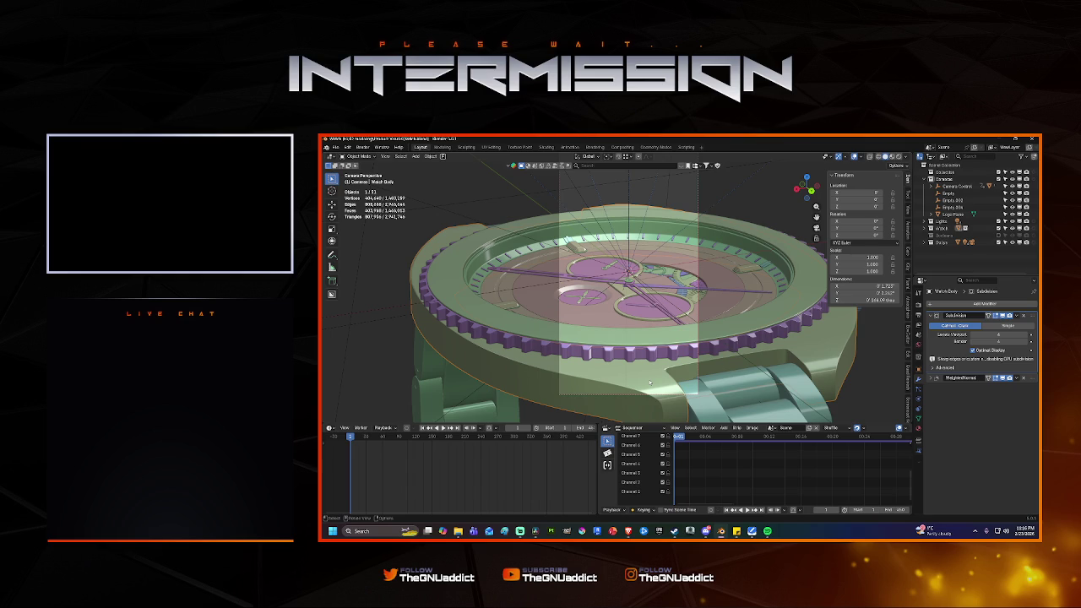
Save, select the Watch compass object, save again, and play the animation to frame 64.
key(ctrl+s)
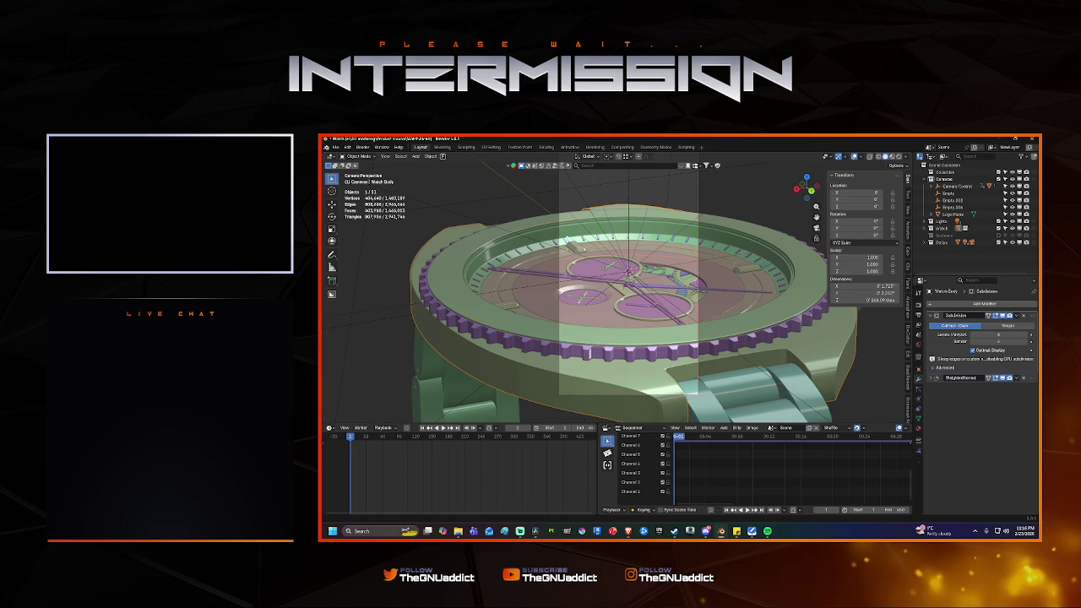
click(694, 332)
key(ctrl+s)
key(space)
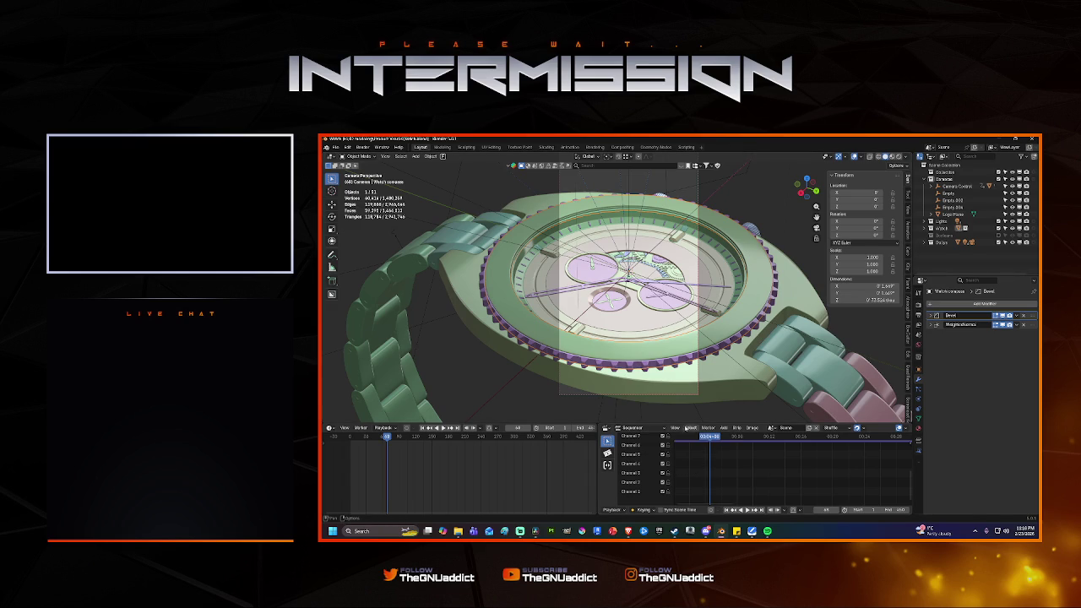
click(633, 429)
Set playback sync to Play Every Frame and play the animation to about frame 71.
click(385, 429)
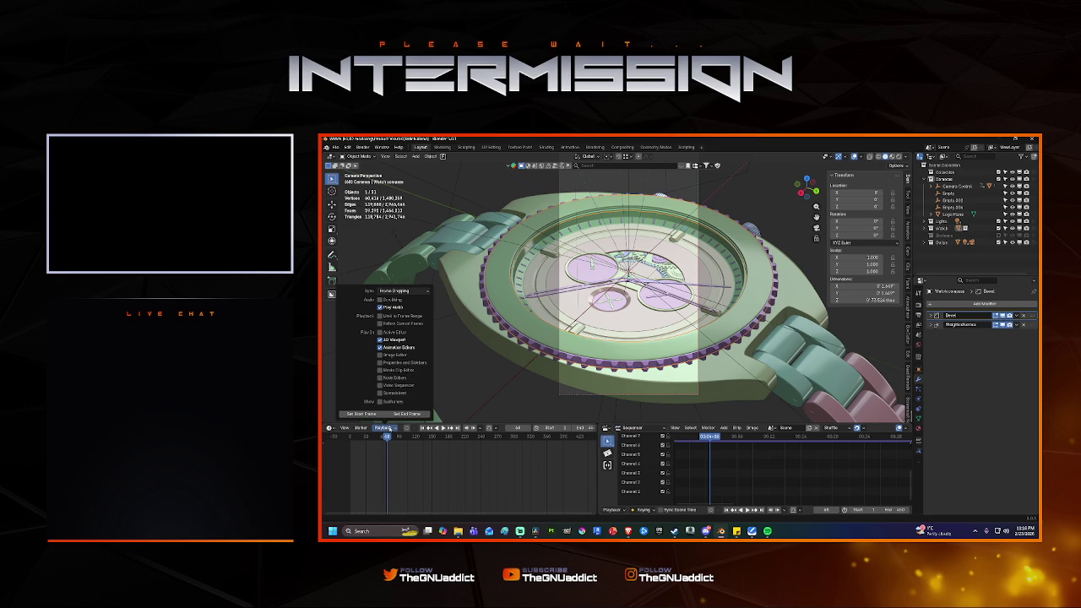
click(411, 290)
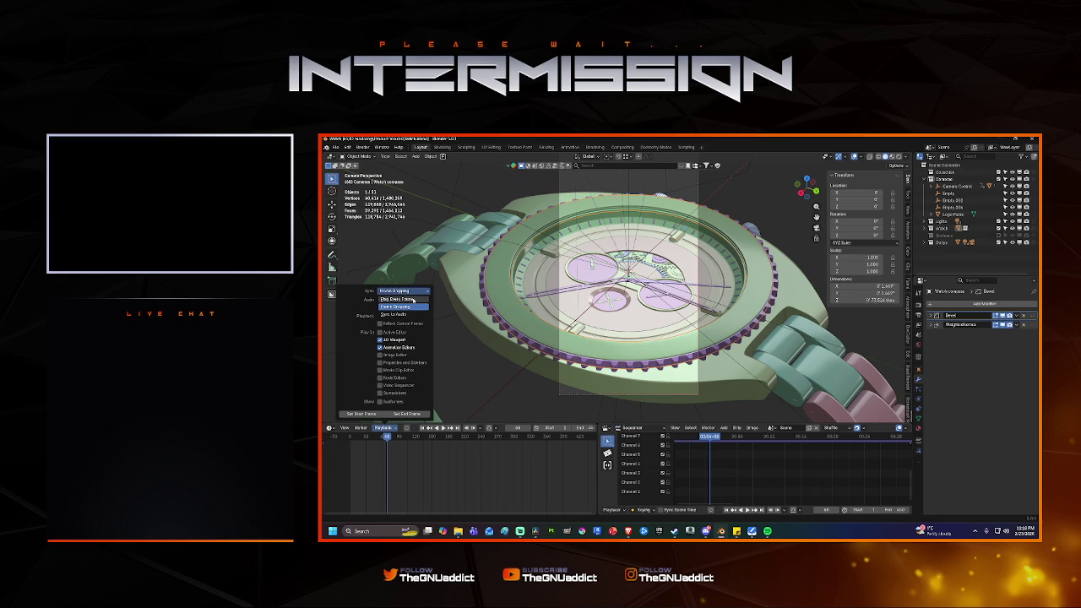
click(413, 300)
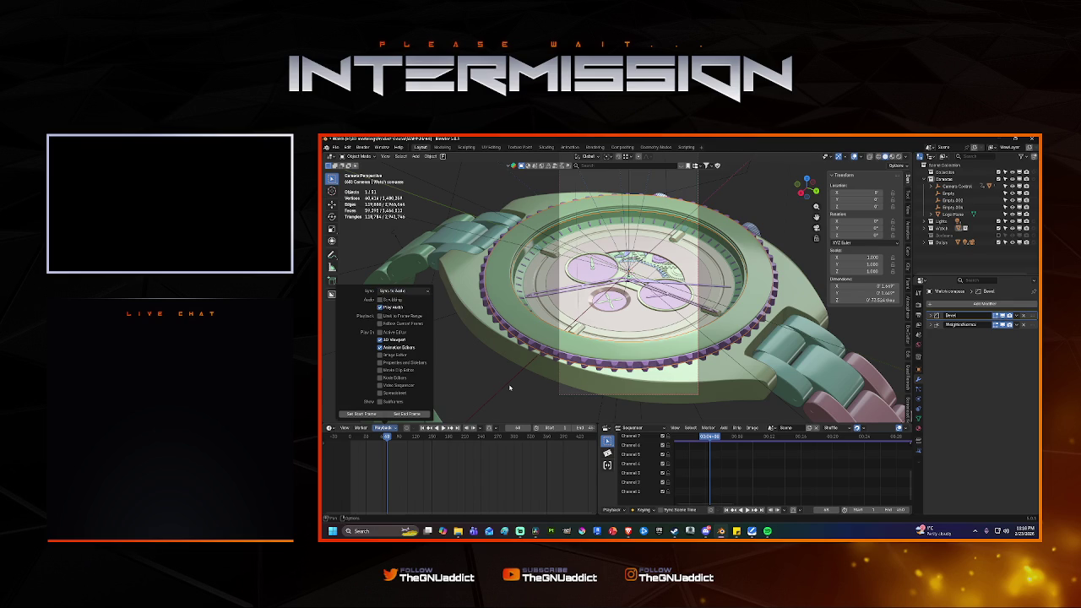
key(space)
key(space)
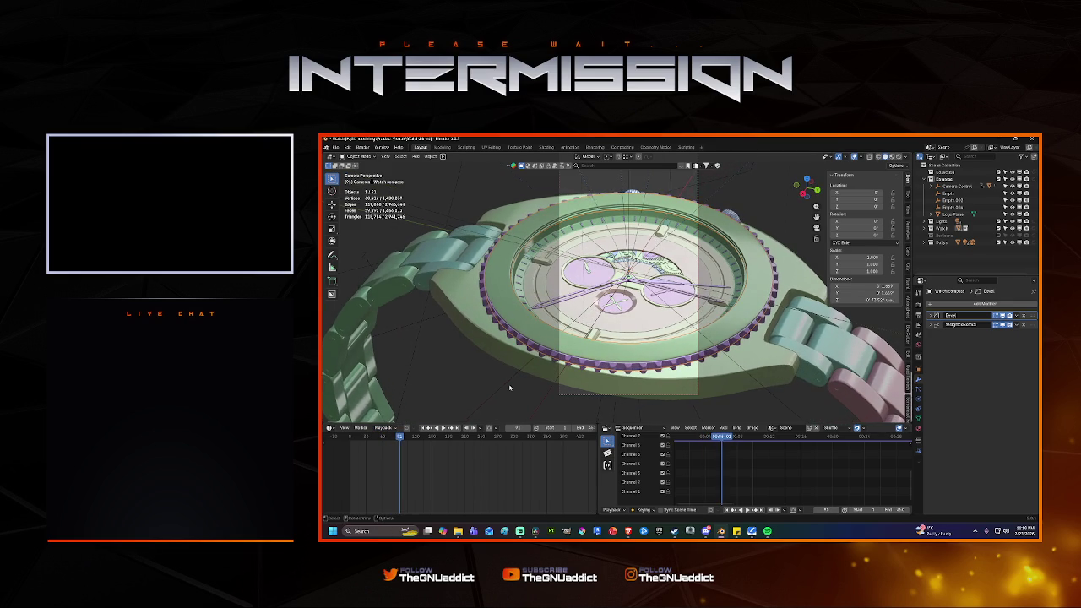
click(385, 428)
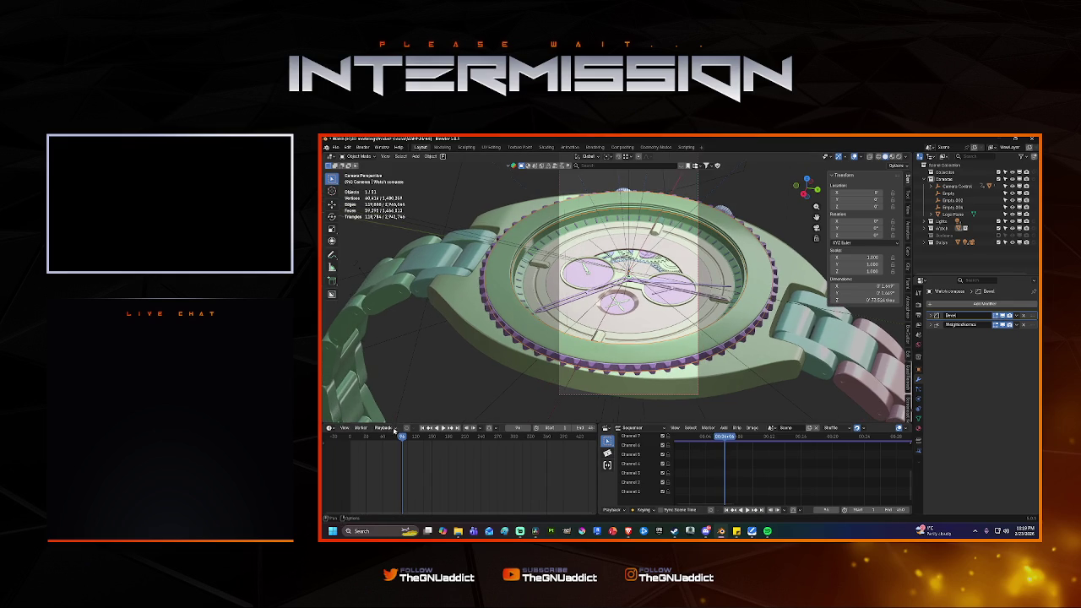
Switch playback sync to Frame Dropping, stop playback, step forward, and show Output Properties.
click(383, 428)
click(404, 290)
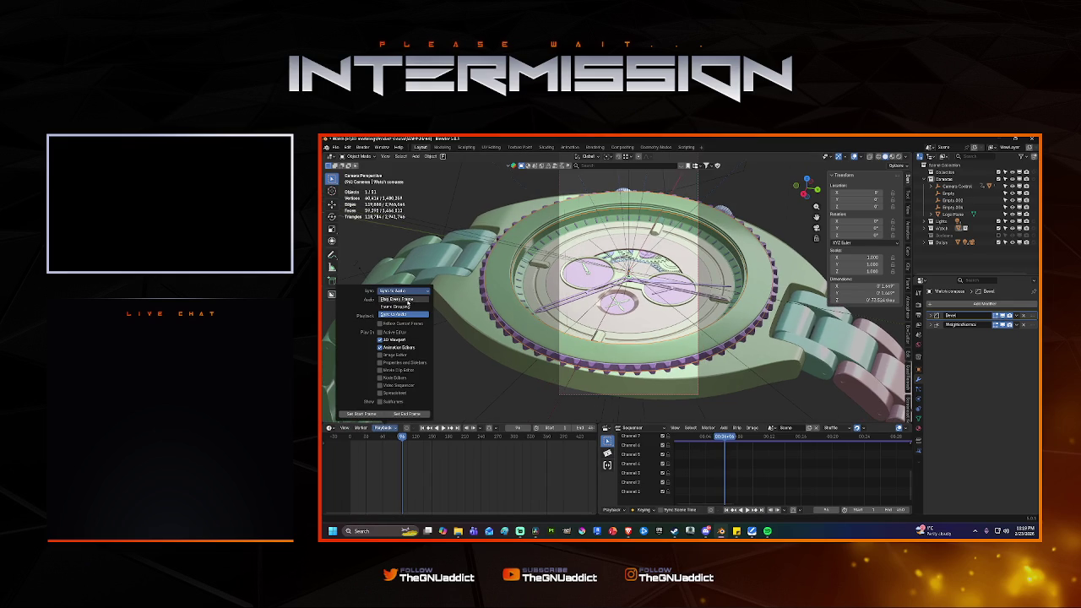
click(402, 305)
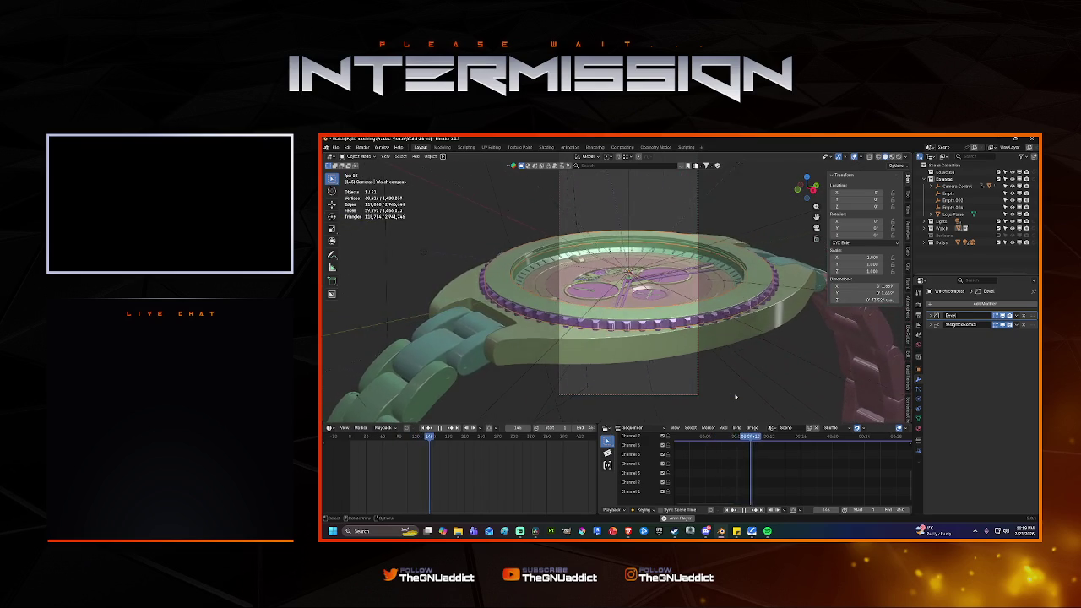
key(space)
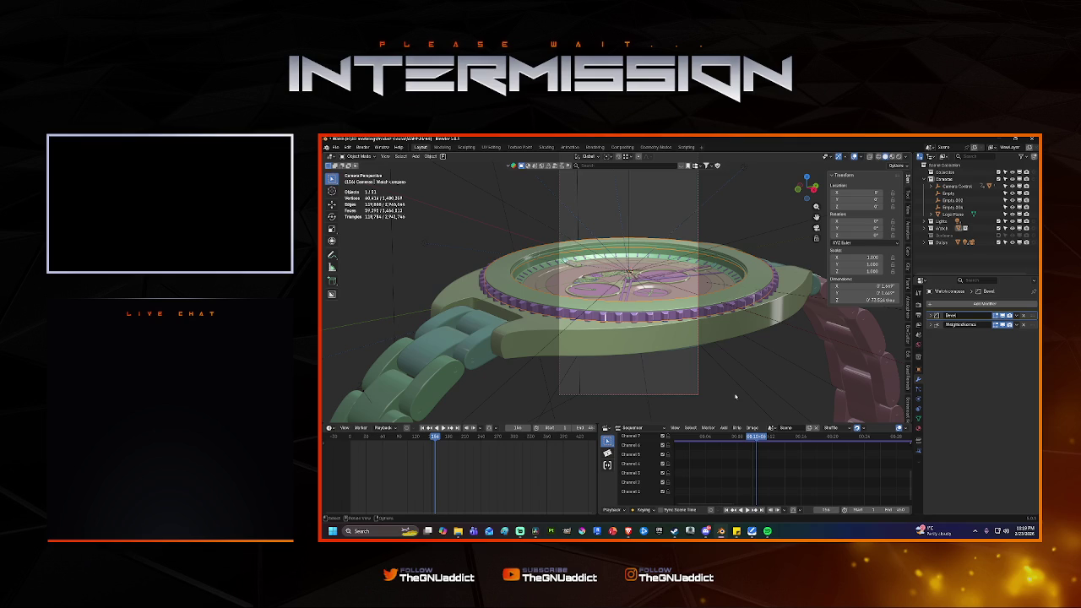
key(Right)
key(Right)
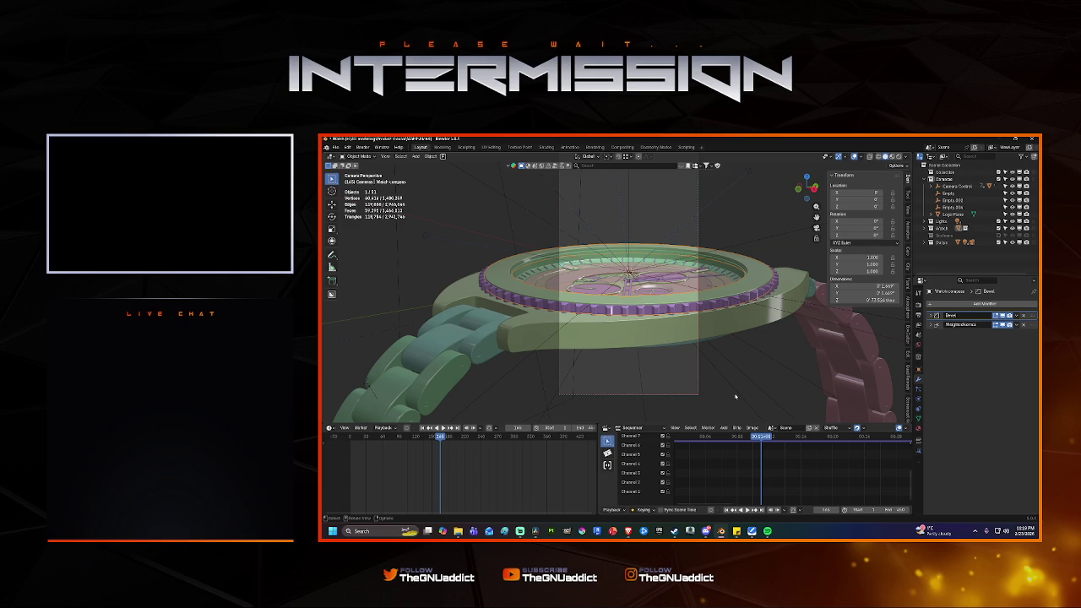
click(918, 302)
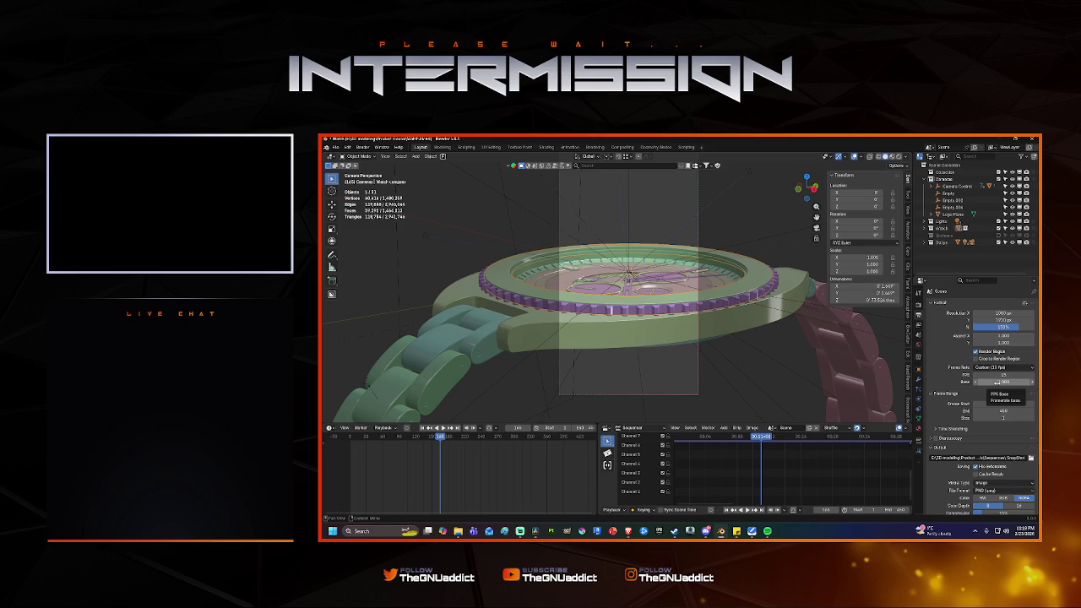
Set the FPS base to 2, then 0.5, giving 30 fps.
click(997, 382)
text(2)
key(Return)
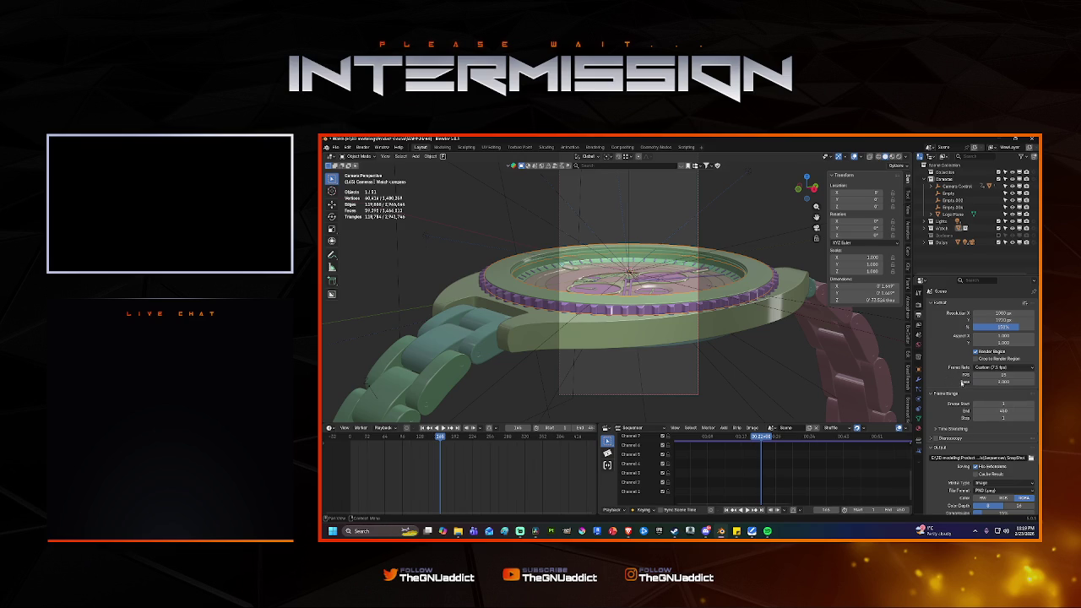
click(980, 382)
text(0.5)
key(Return)
Preview the animation, jump back to frame 1, and replay it to around frame 100.
key(space)
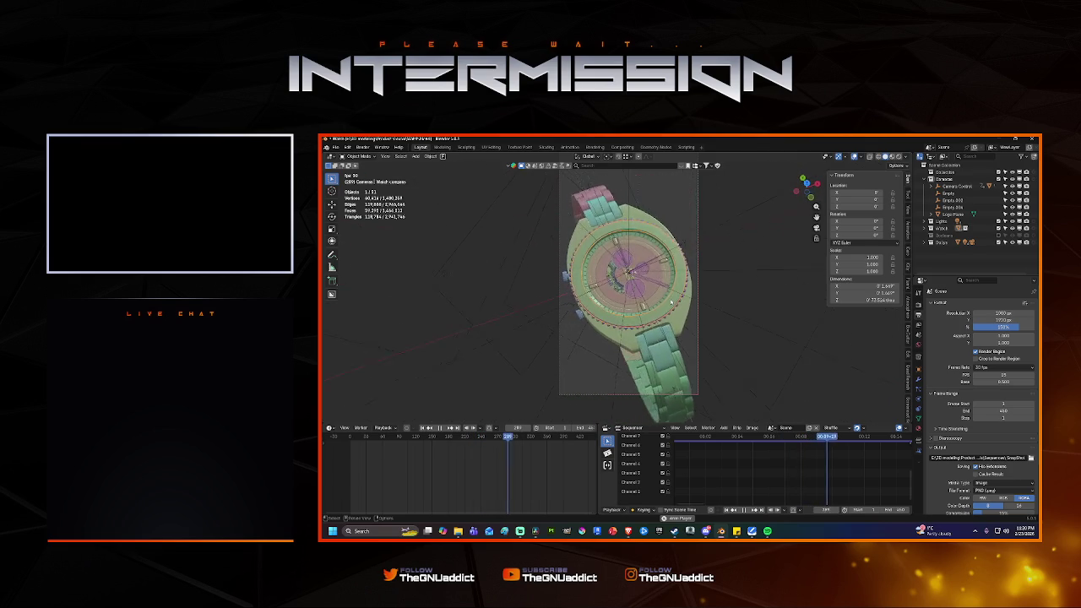
key(space)
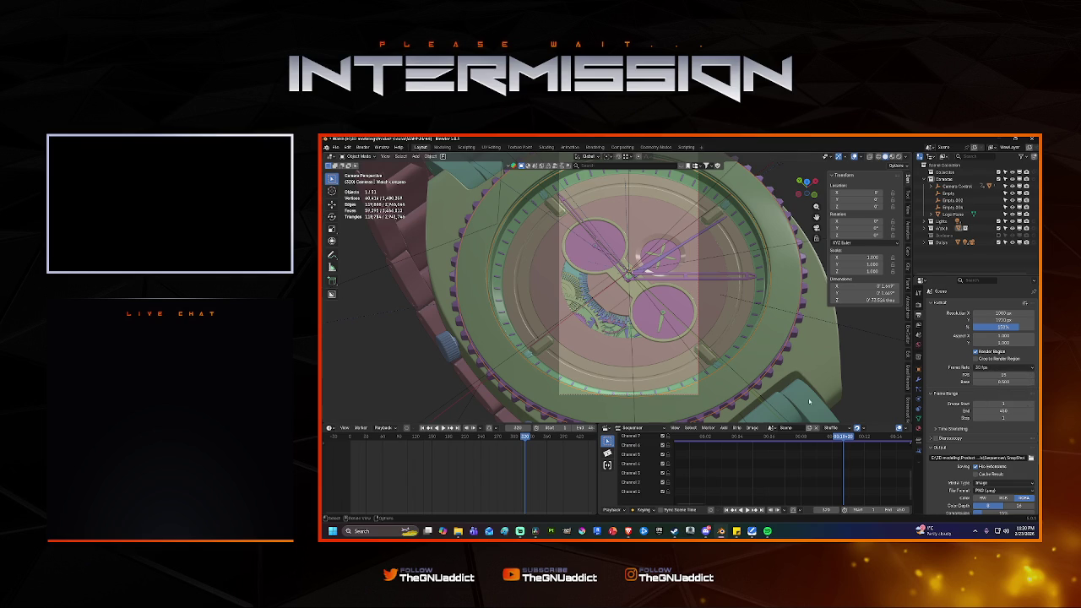
key(shift+Left)
key(space)
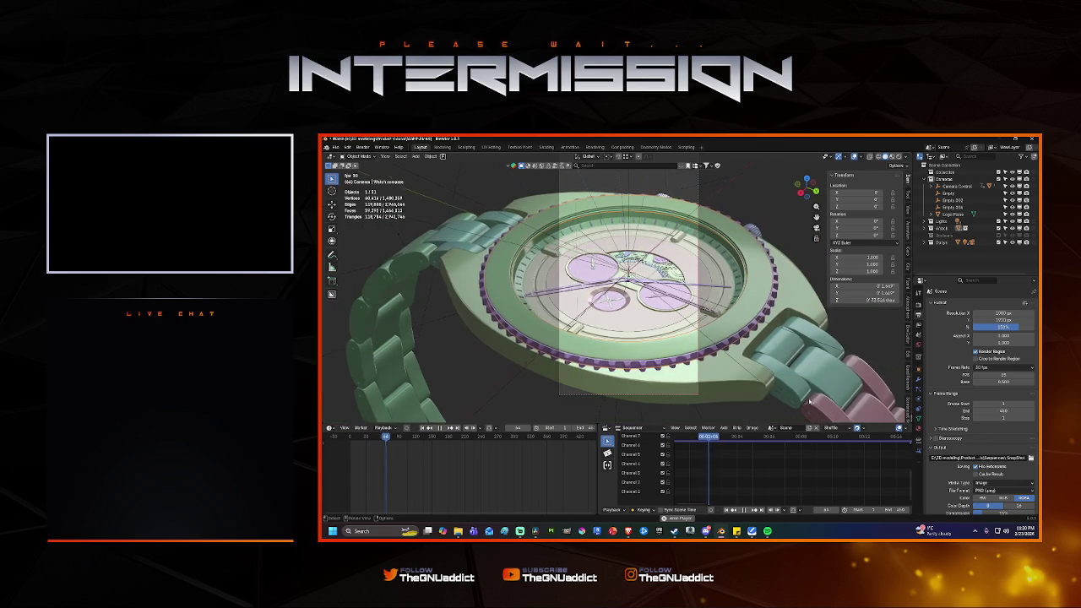
key(space)
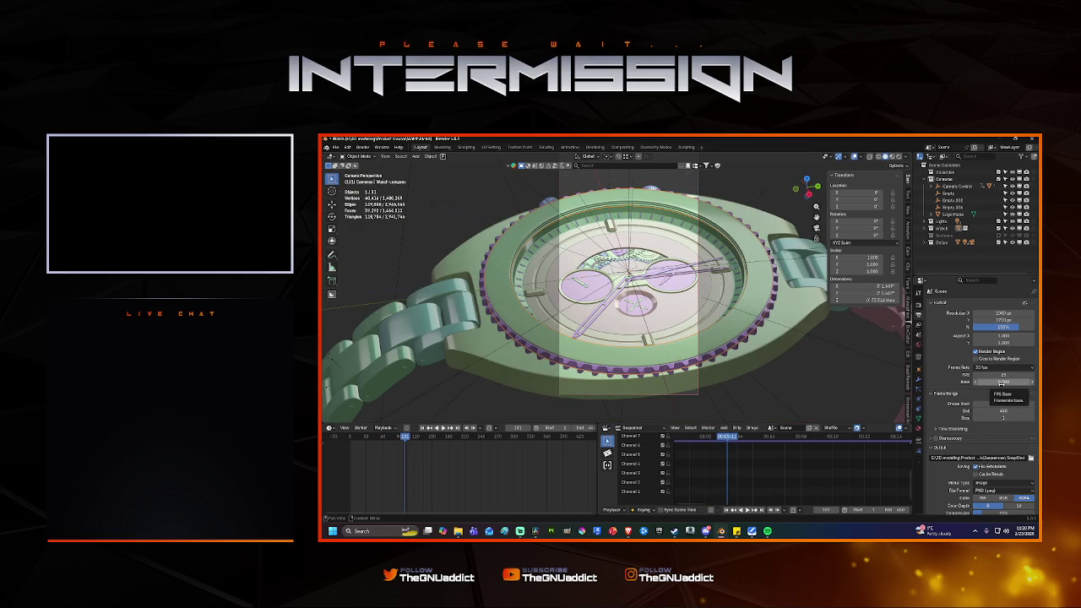
Set the FPS base to 0.1 and test playback at the resulting 150 fps.
click(1002, 382)
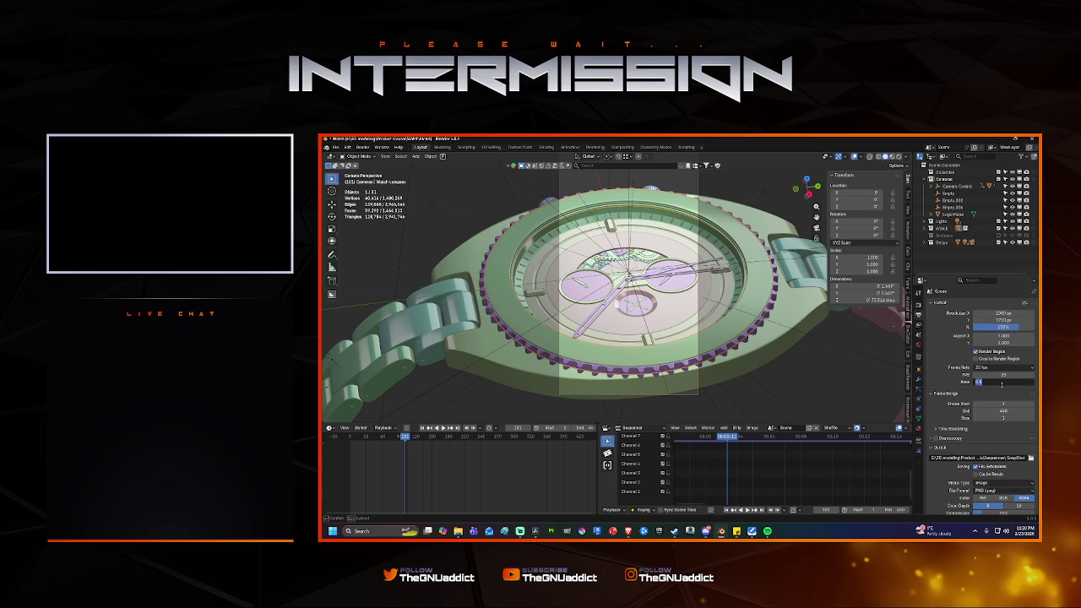
text(1)
key(Return)
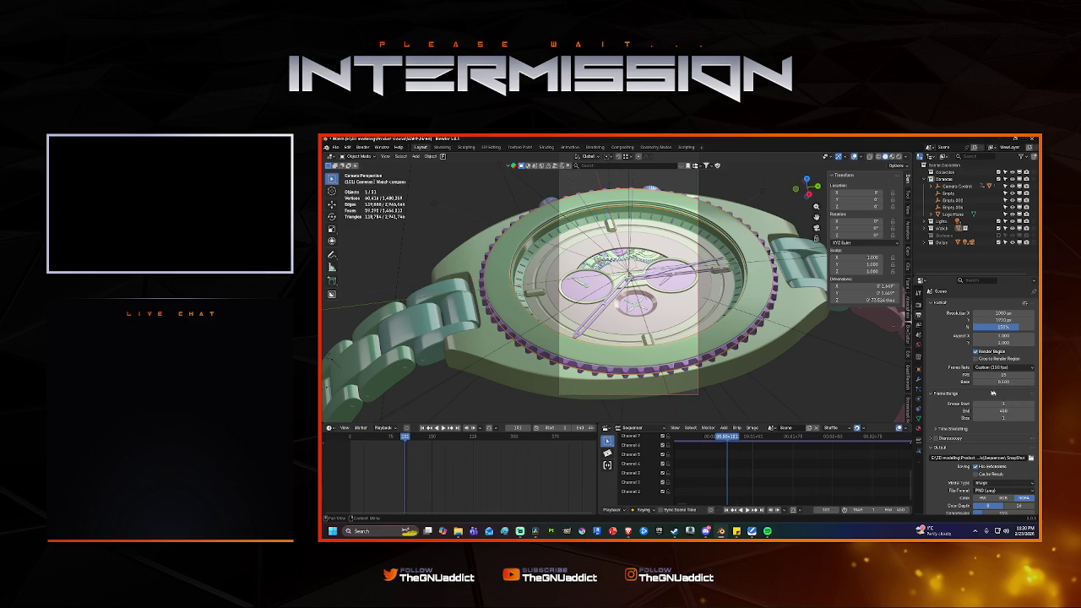
key(space)
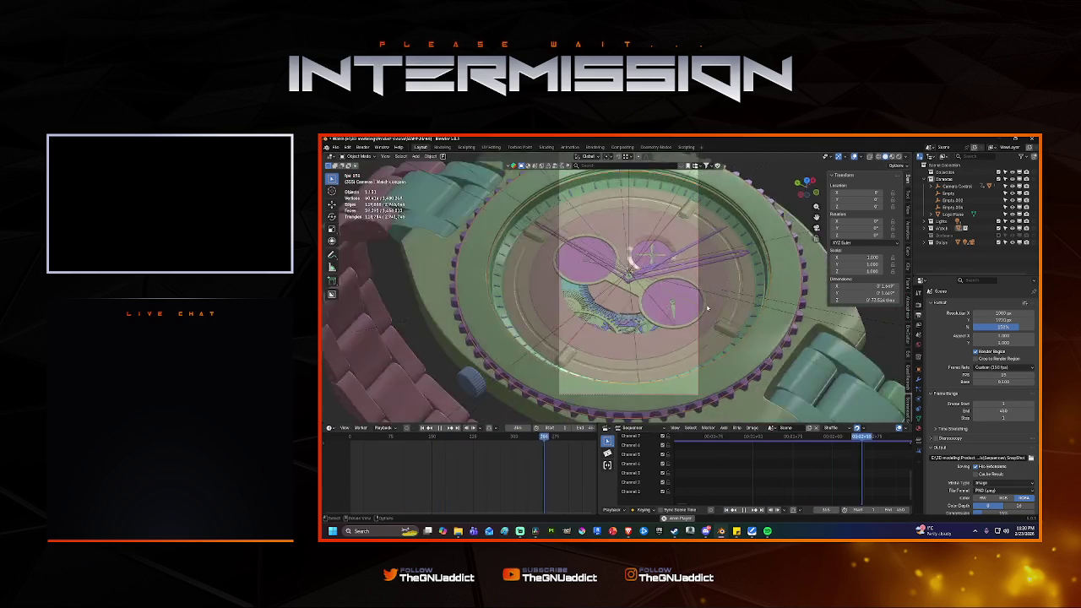
key(space)
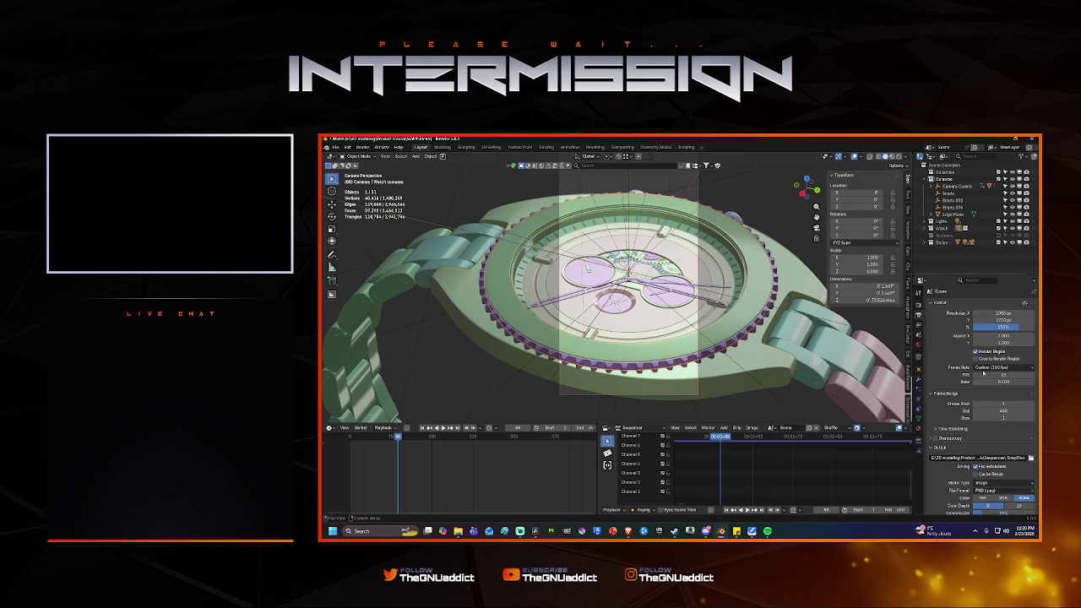
Restore the FPS base to 1.000 so the frame rate reads 30 fps again.
click(1004, 382)
text(1)
key(Return)
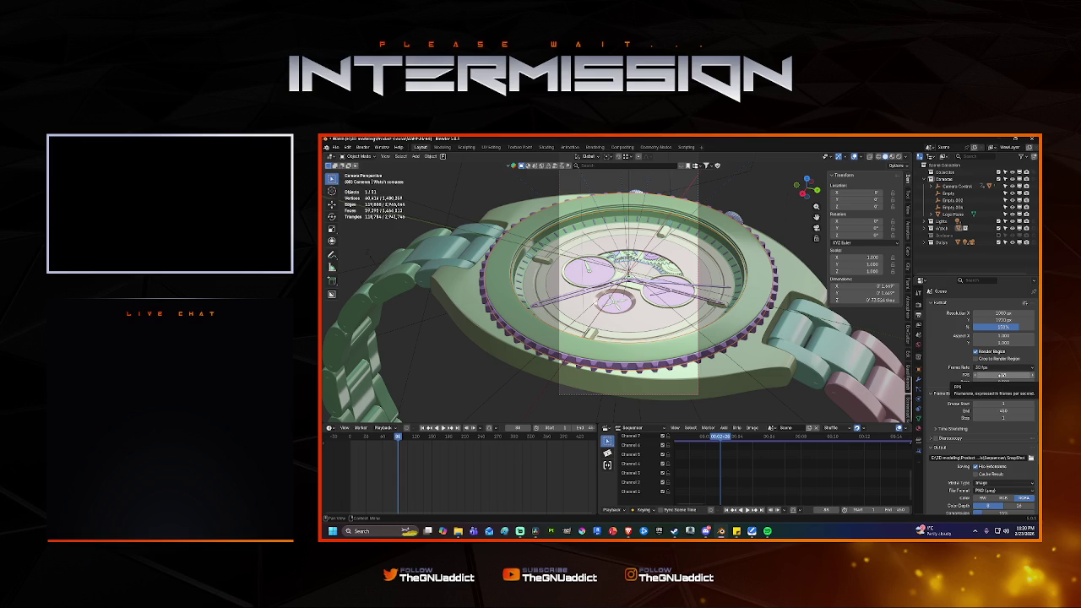
click(1002, 368)
Pick a frame rate preset, set the base to 1, and preview playback speed.
click(999, 370)
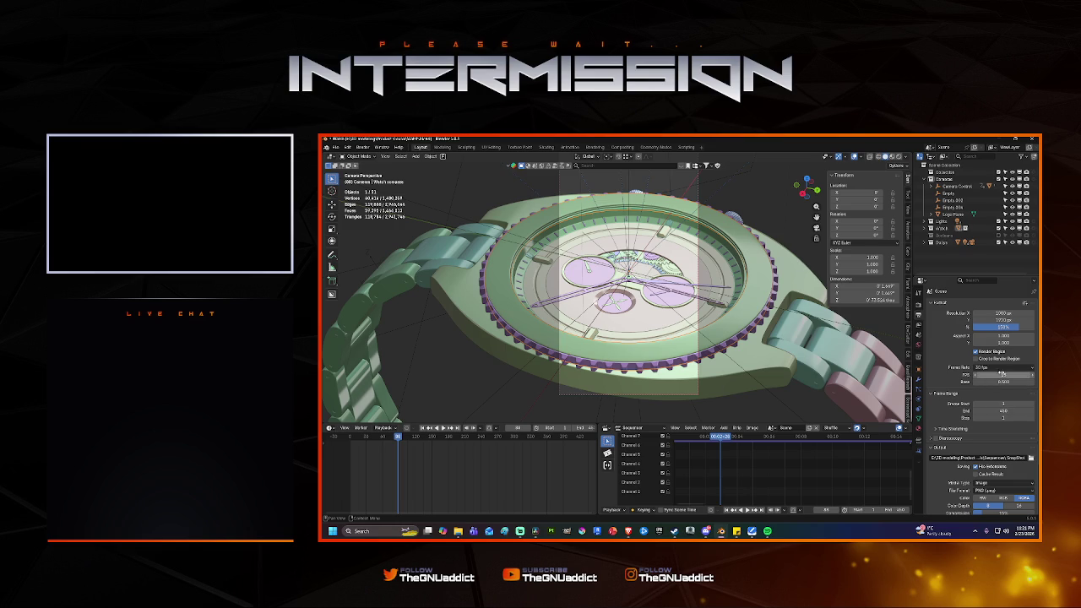
click(1003, 382)
text(1)
key(Return)
key(space)
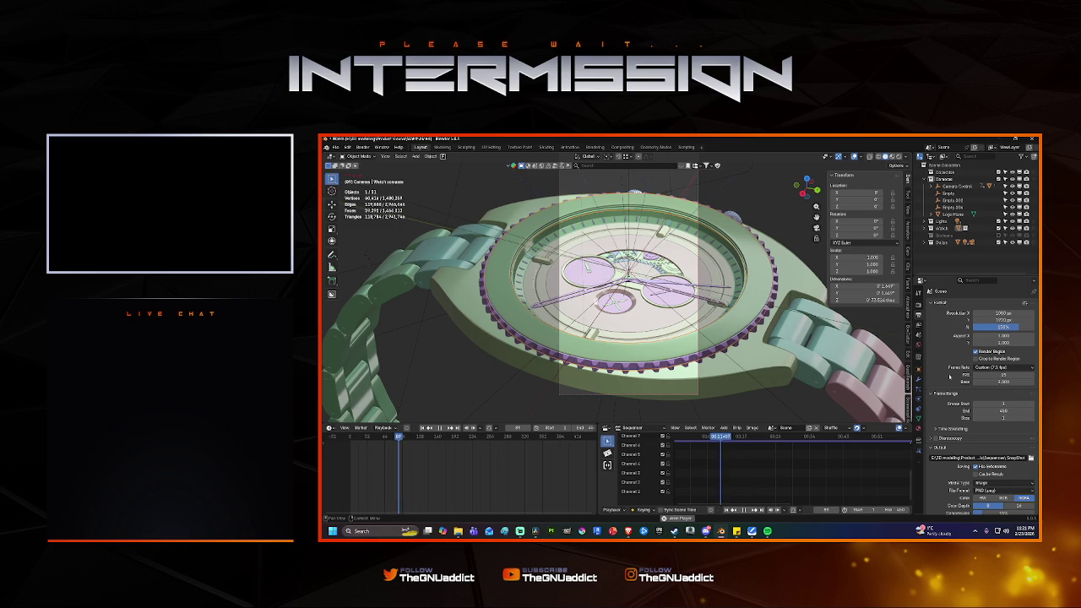
key(space)
Preview playback at 15 fps, then confirm 30 fps and play again.
click(980, 375)
text(15)
key(Return)
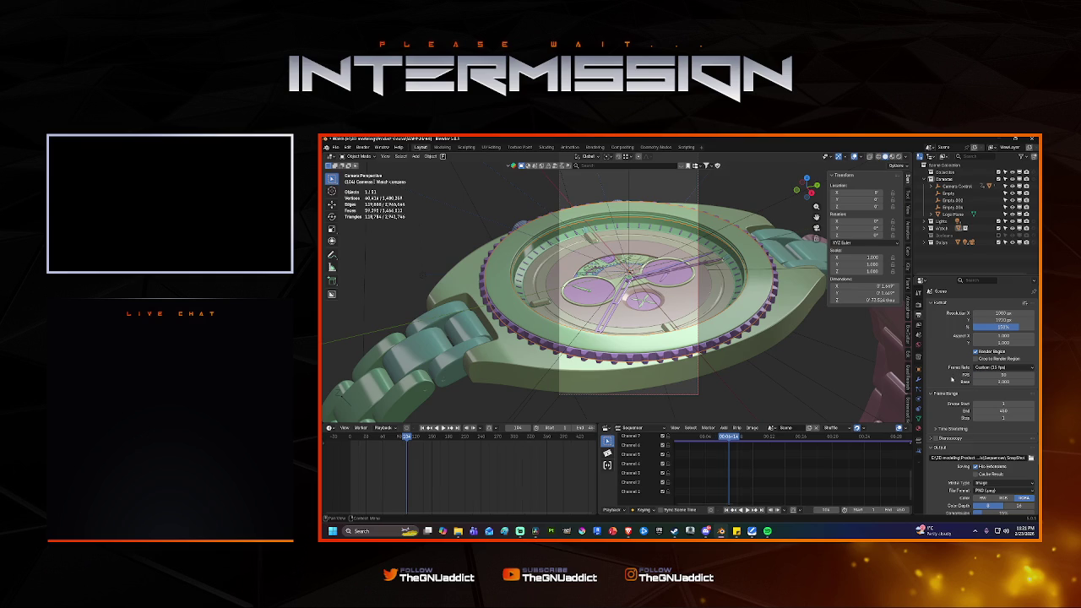
key(space)
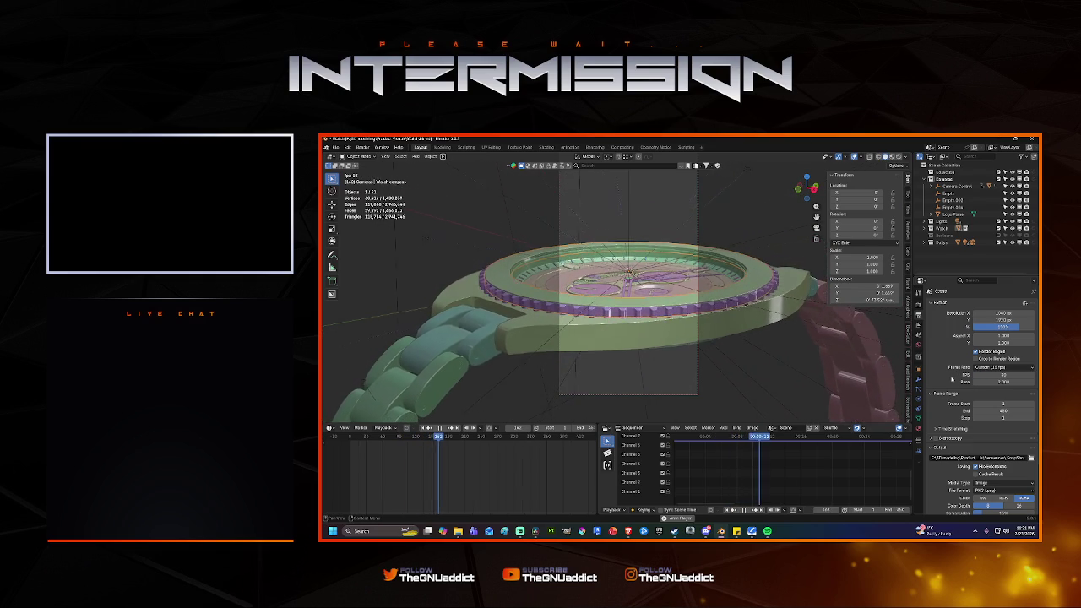
key(shift+Left)
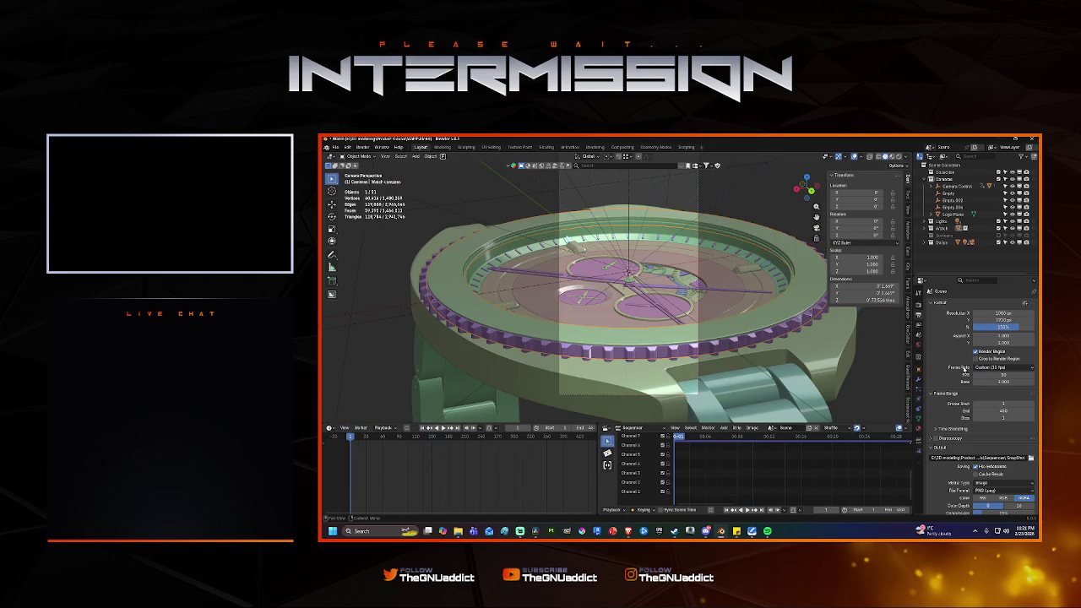
click(980, 374)
key(Return)
key(space)
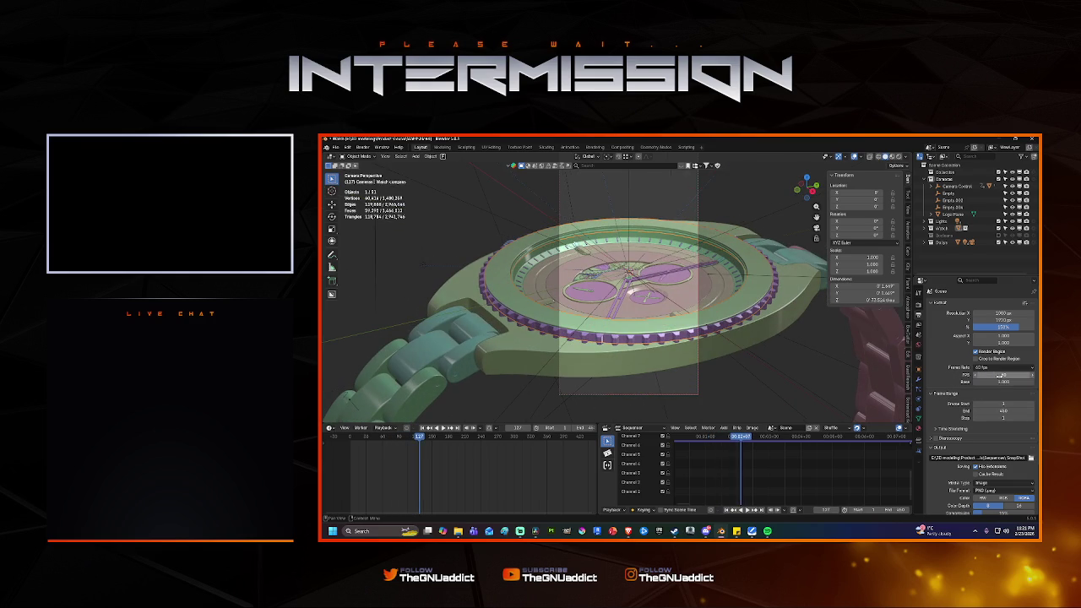
Re-enter the frame rate as 30 frames per second.
click(1000, 376)
key(Return)
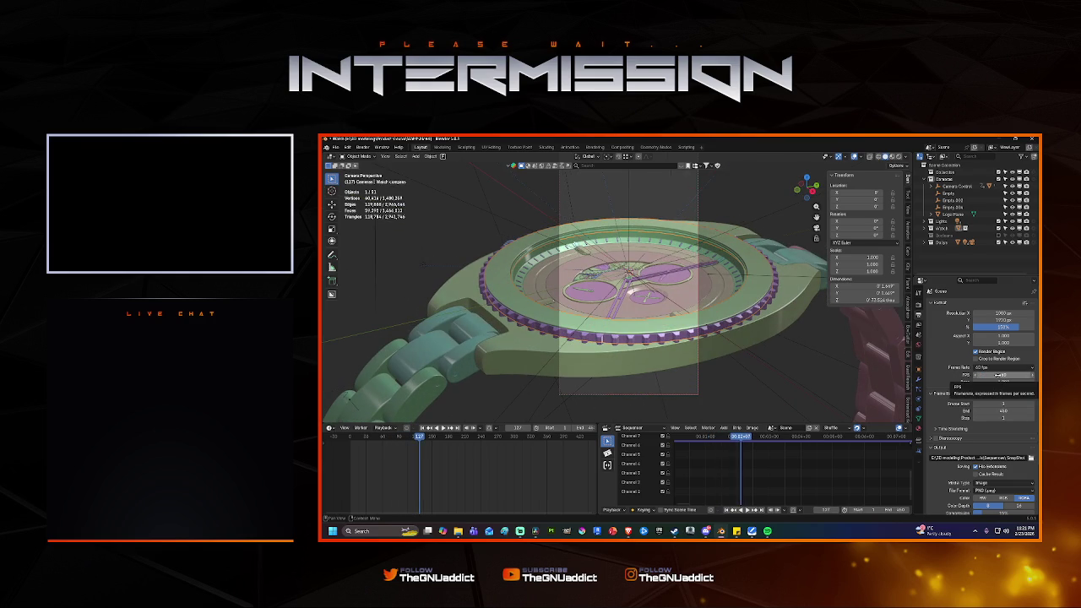
click(997, 375)
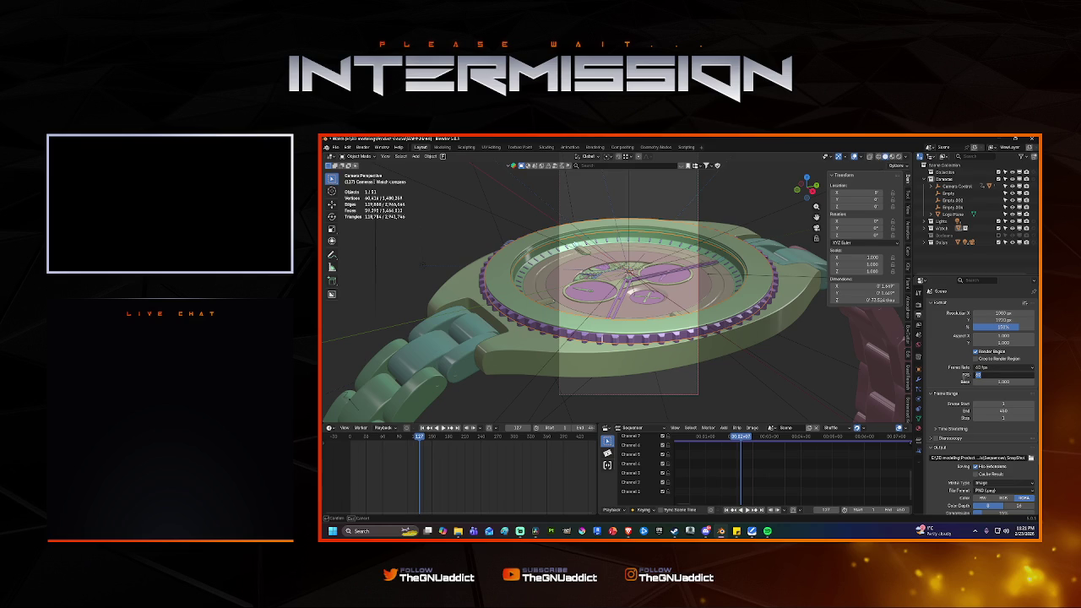
text(30)
key(Return)
Try an FPS base of 0.3, return it to 1, and preview playback.
click(991, 382)
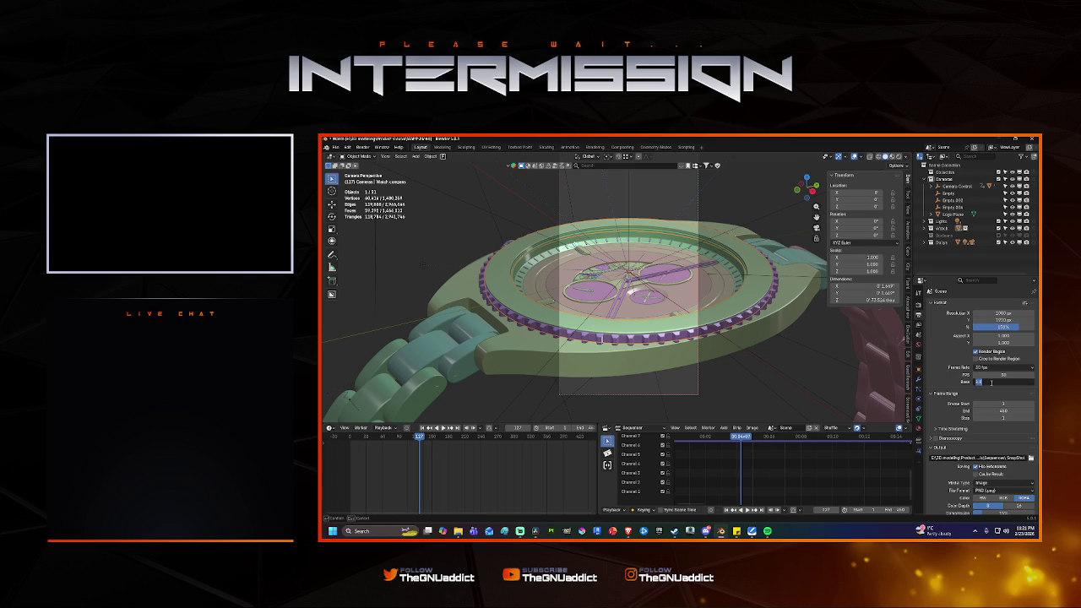
key(BackSpace)
text(0.3)
key(Return)
click(994, 383)
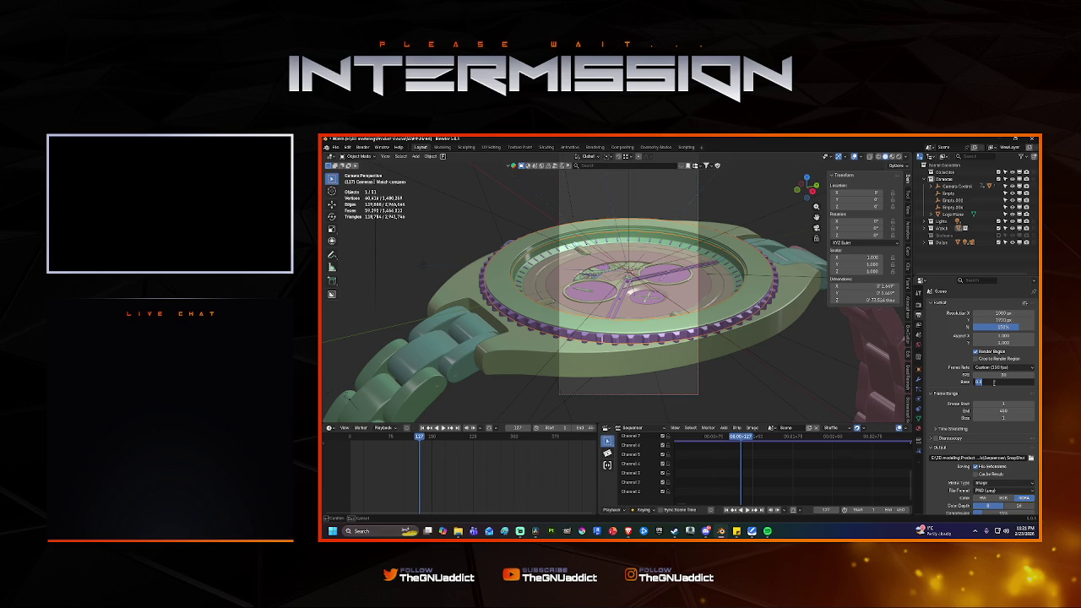
text(1)
key(Return)
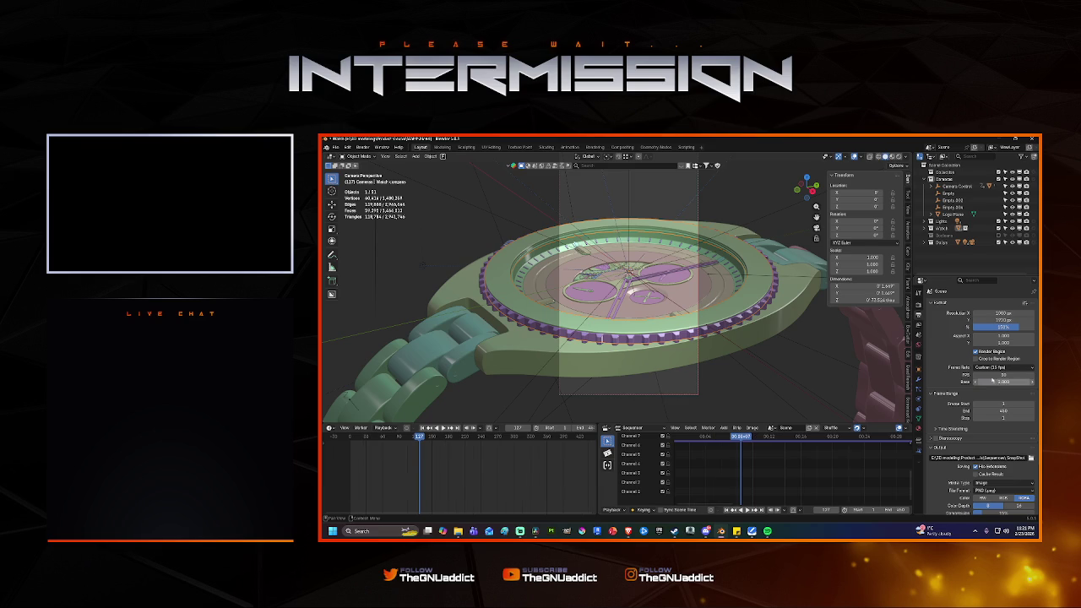
key(space)
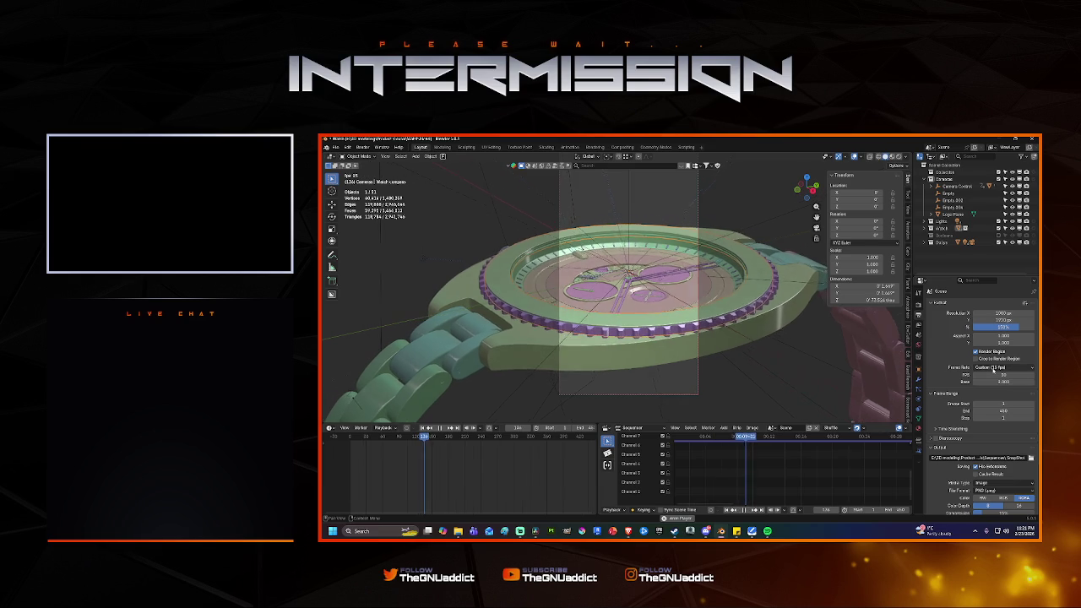
key(space)
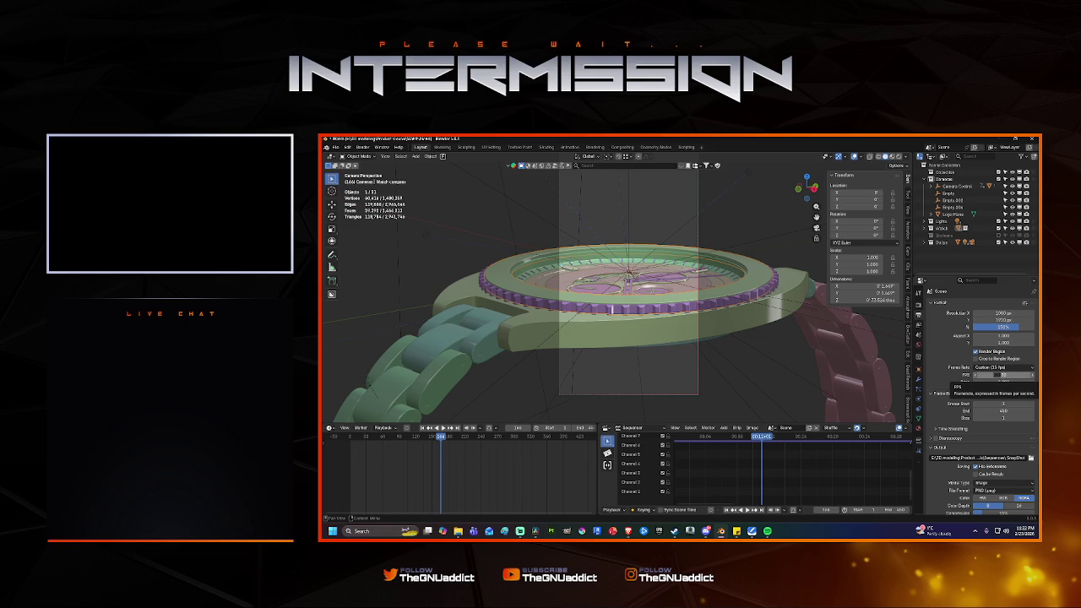
Set FPS to 15 with a 0.5 base for an effective 30 fps, and play.
click(977, 374)
text(15)
key(Tab)
text(2)
key(Return)
double_click(1000, 382)
text(0.5)
key(Return)
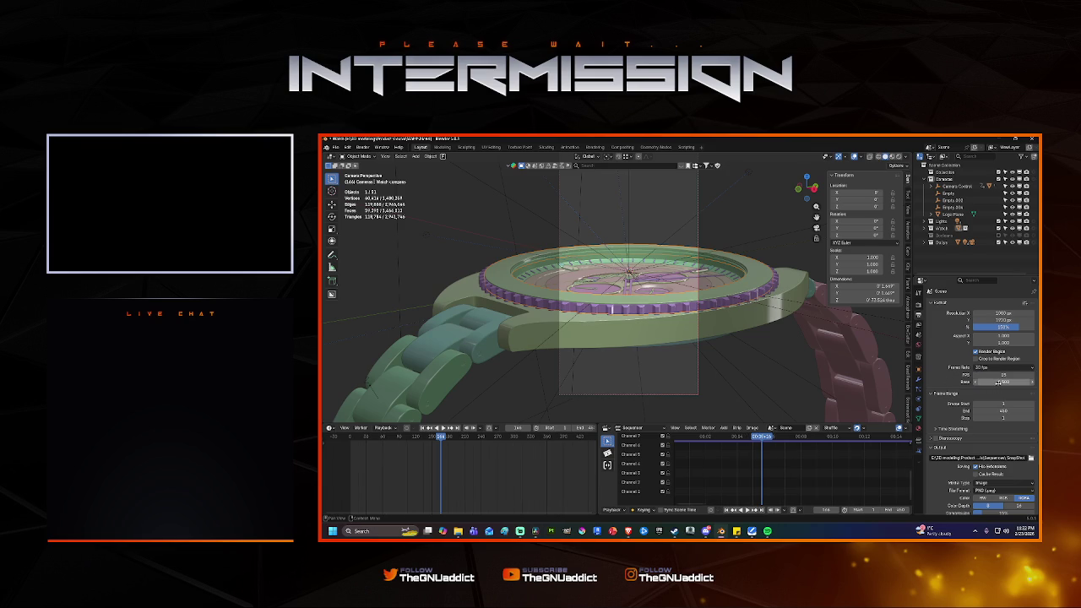
key(space)
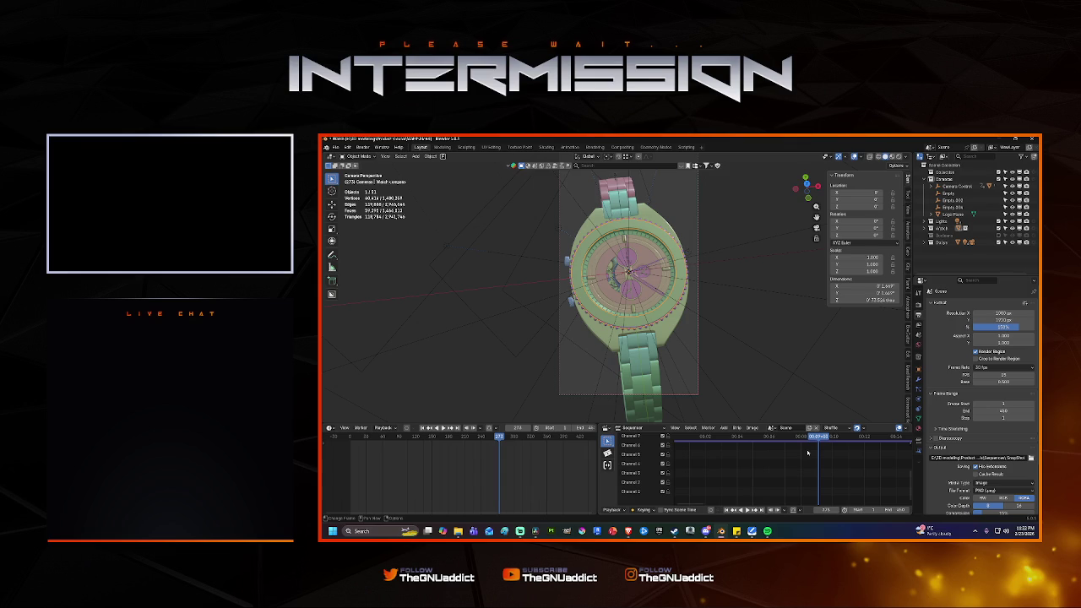
Lower the render resolution to 50%.
drag(1018, 327, 996, 334)
click(979, 327)
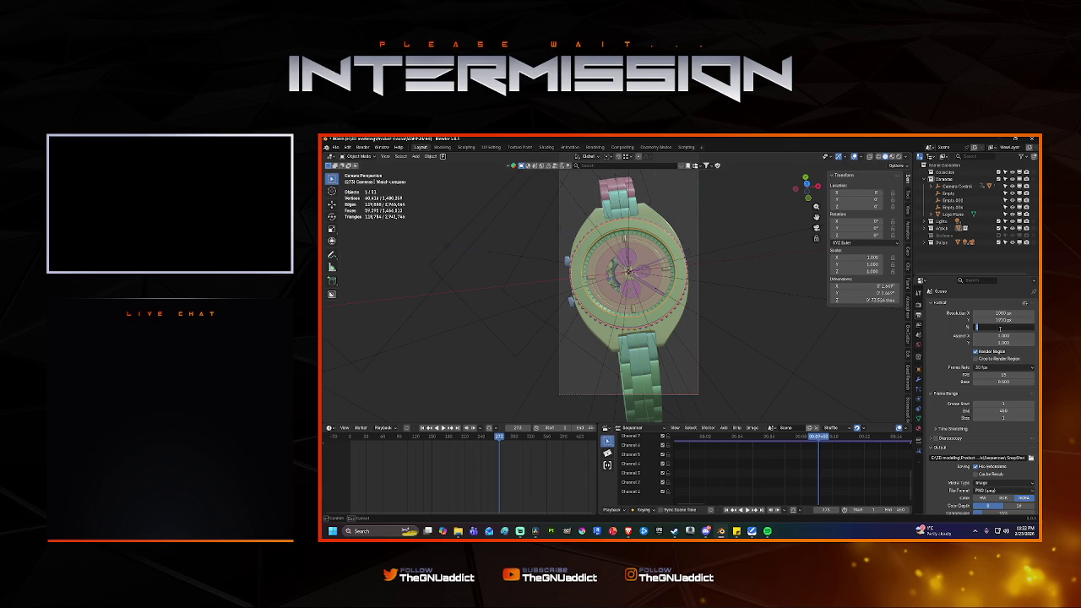
text(50)
key(Return)
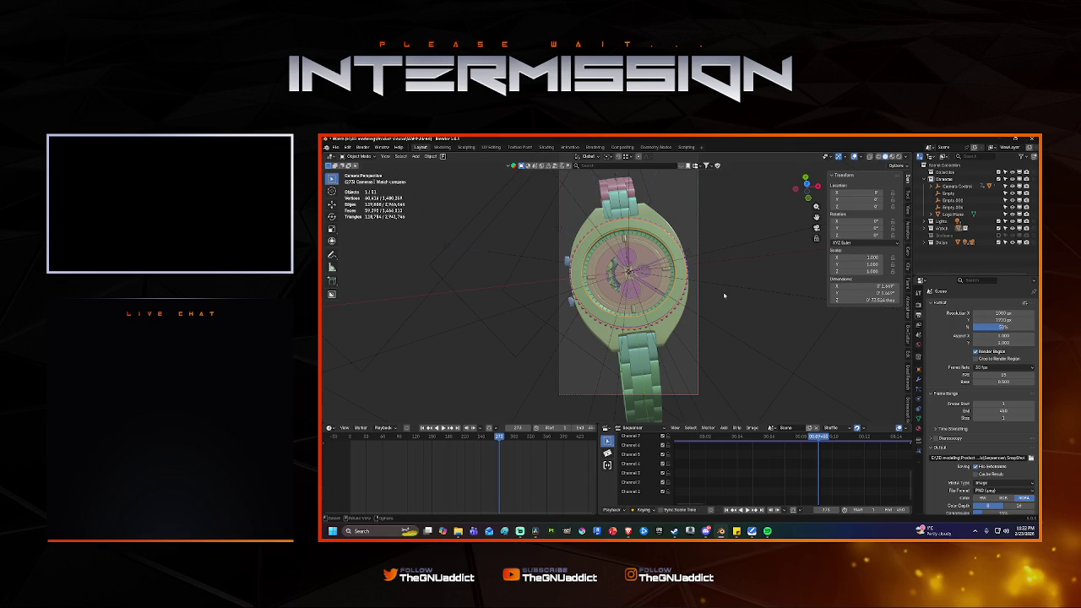
Test-render frame 273, inspect it enlarged and zoomed, close it, and return to frame 1.
key(F12)
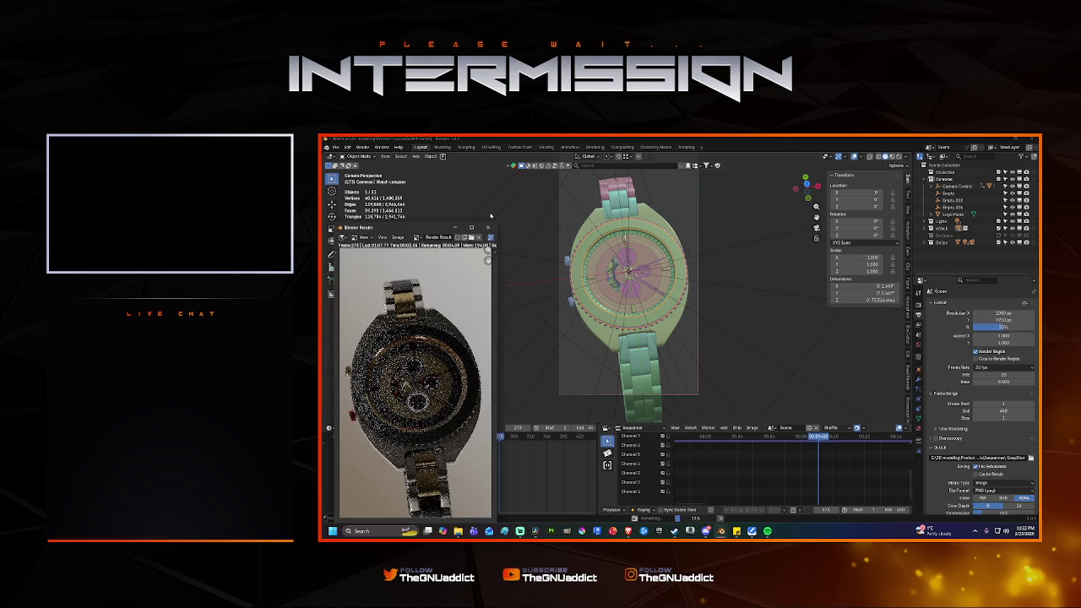
drag(408, 227, 491, 216)
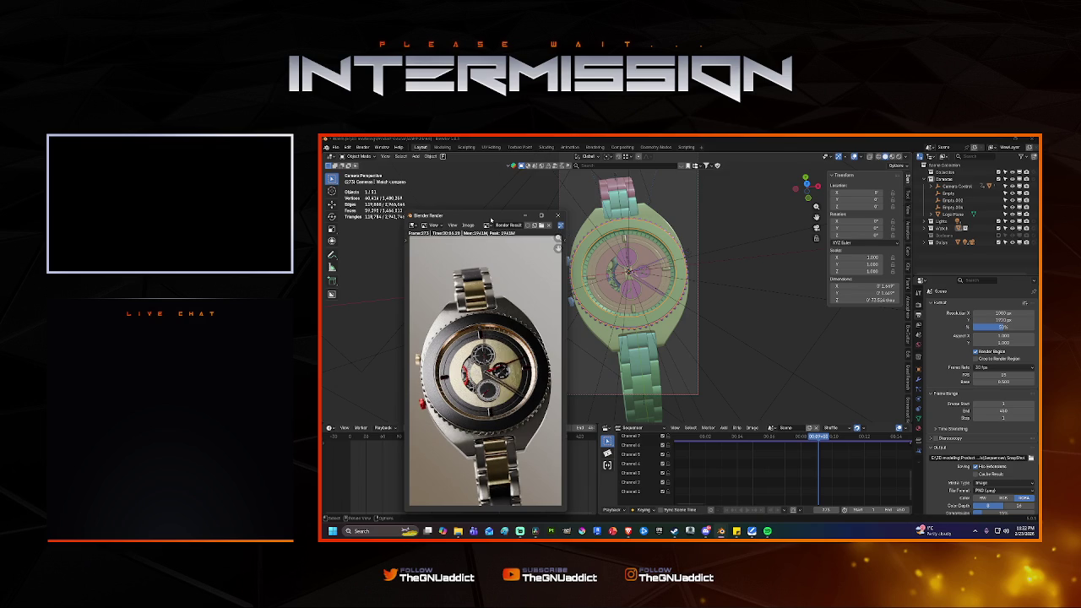
double_click(491, 216)
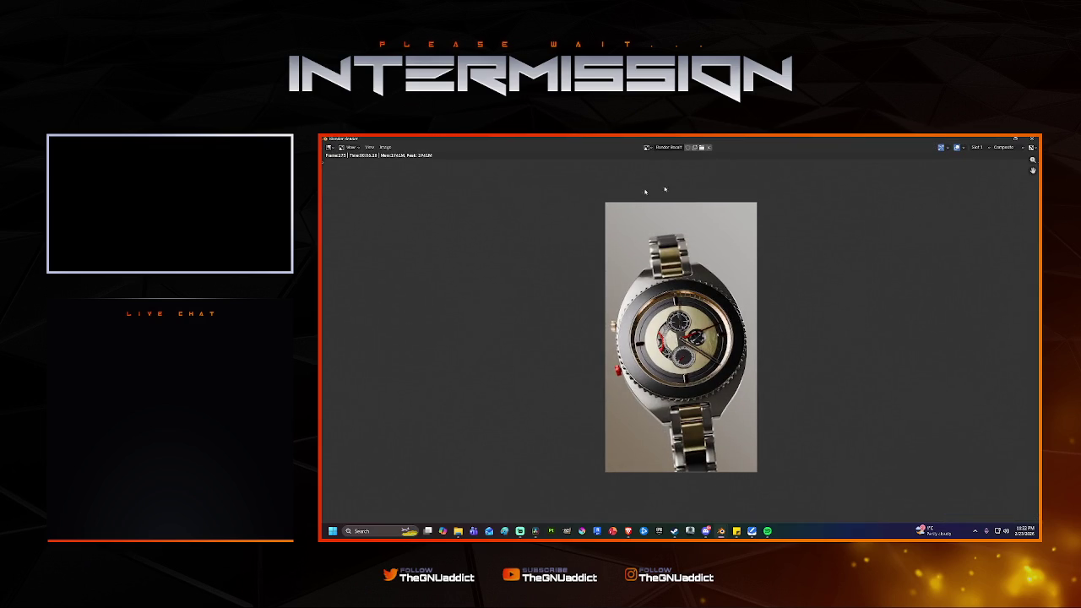
scroll(794, 188, up, 1)
scroll(794, 189, up, 1)
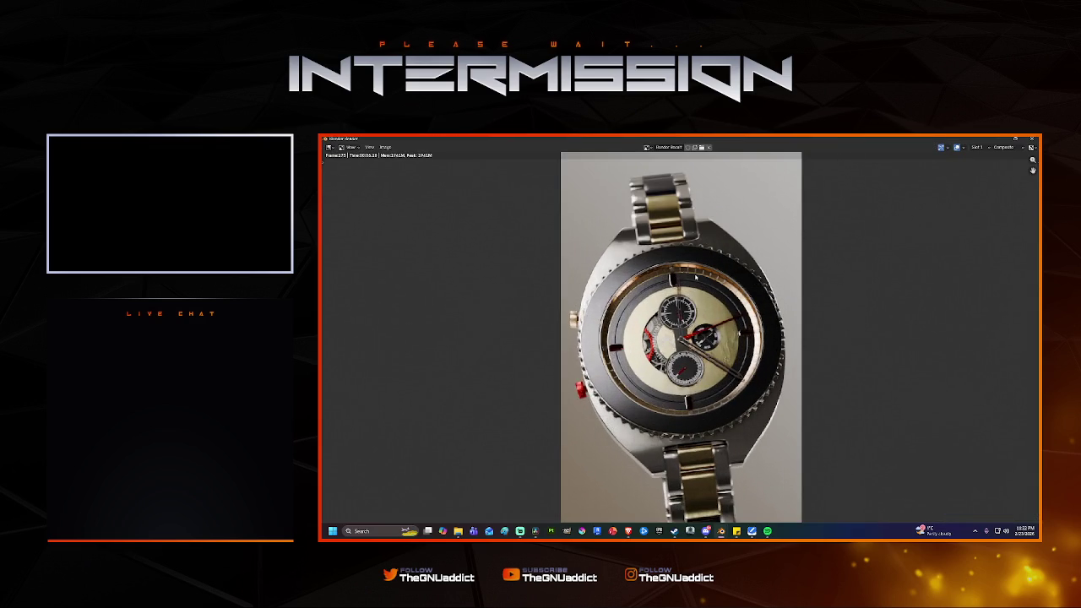
scroll(795, 188, up, 1)
click(1031, 138)
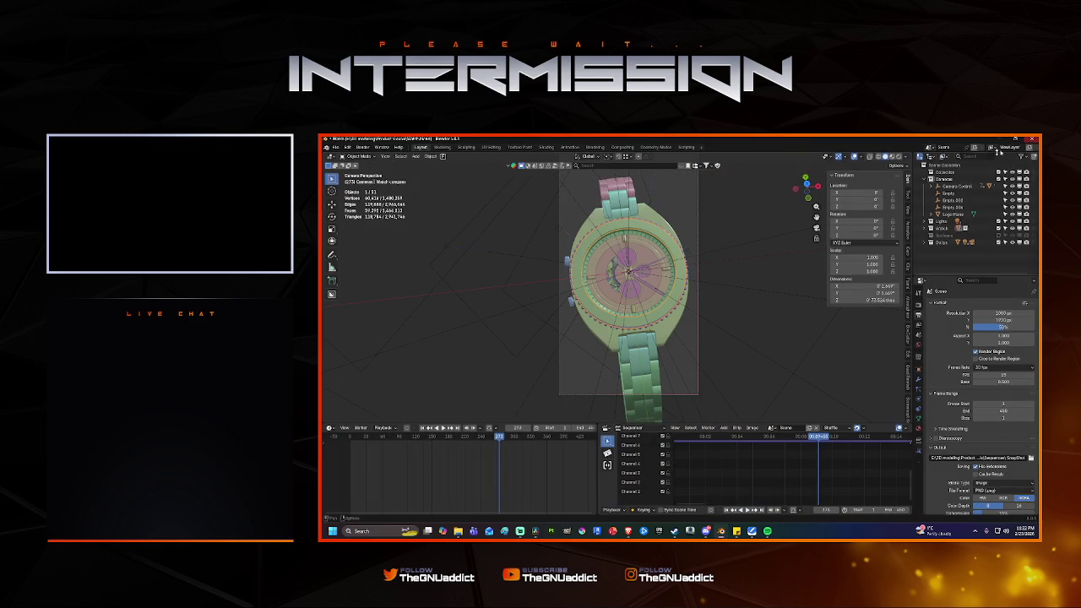
key(shift+Left)
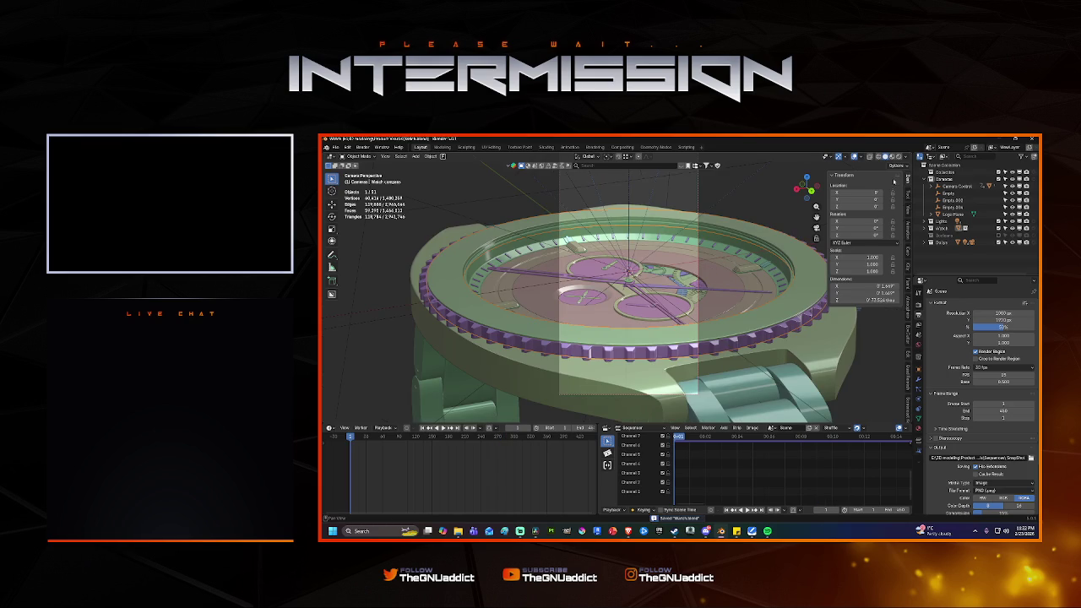
click(908, 156)
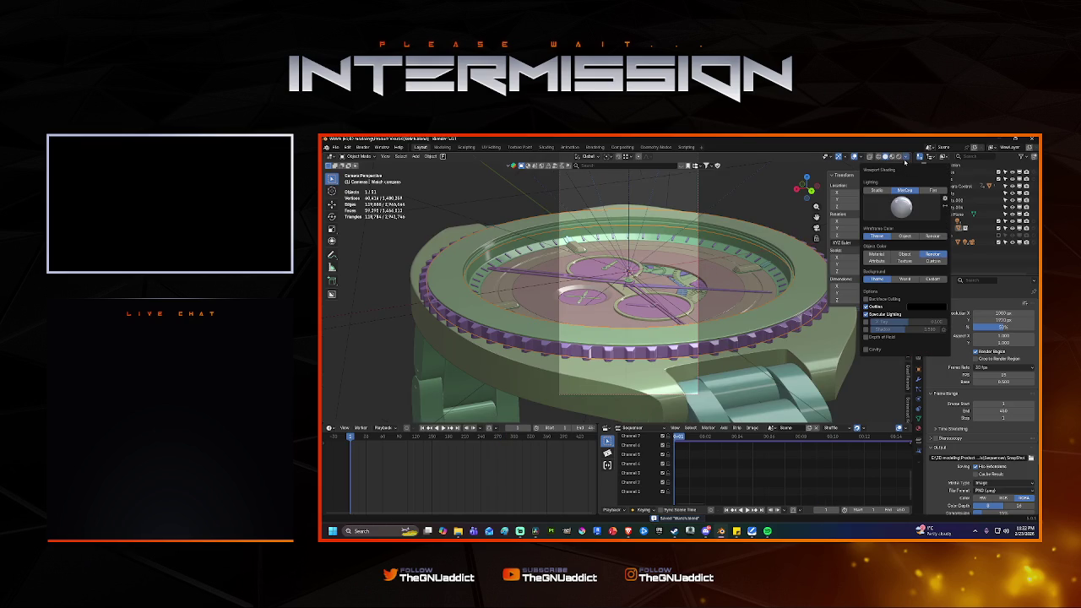
click(906, 160)
click(919, 308)
click(1005, 304)
click(1001, 309)
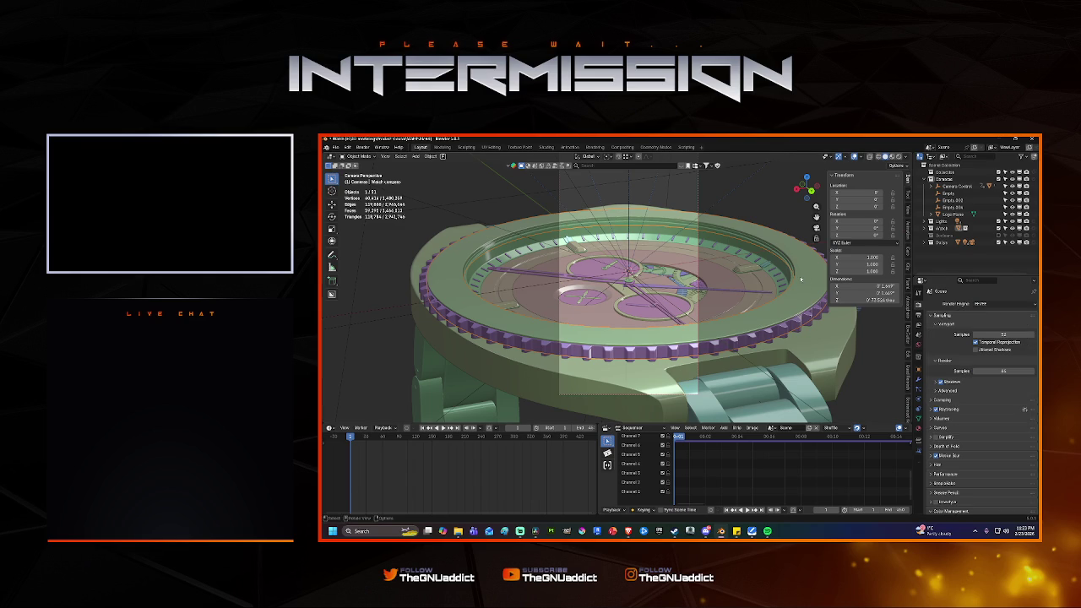
click(1001, 334)
text(4)
key(Return)
click(919, 311)
click(989, 327)
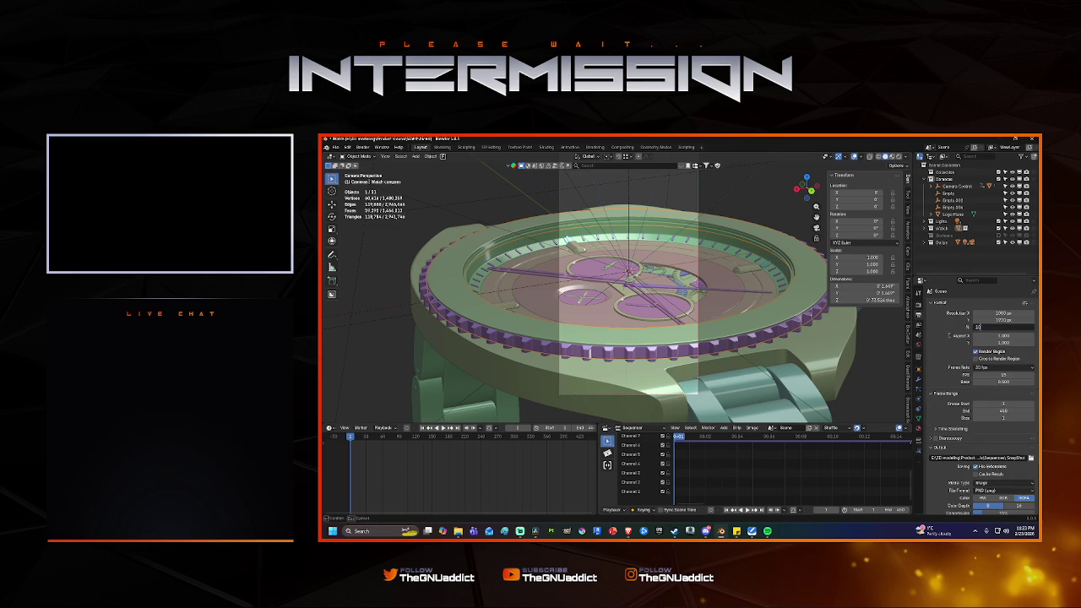
text(100)
key(Return)
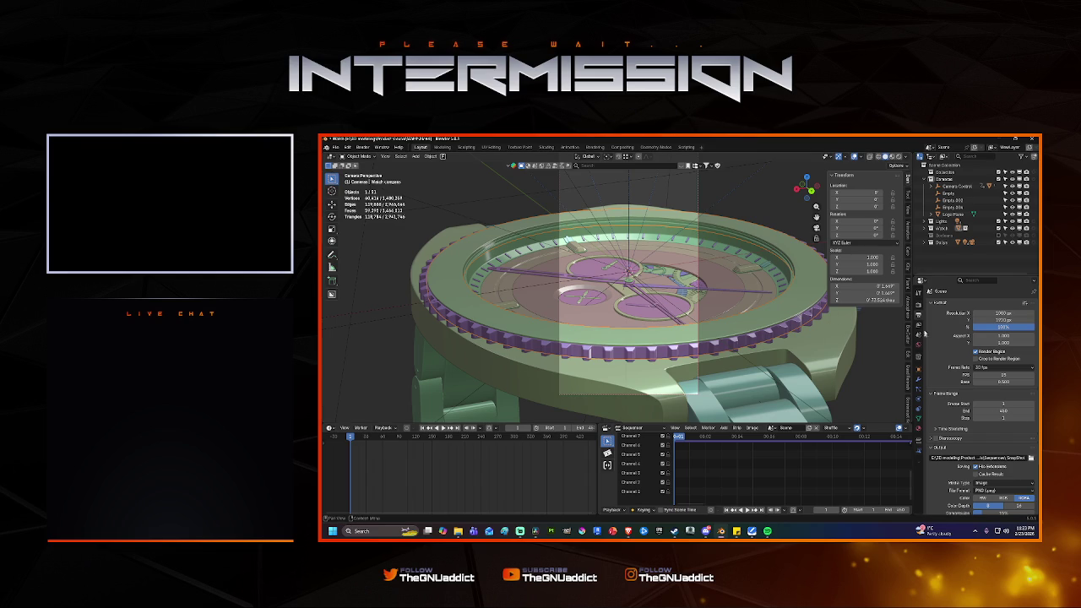
click(919, 302)
key(ctrl+s)
click(980, 370)
text(32)
key(Return)
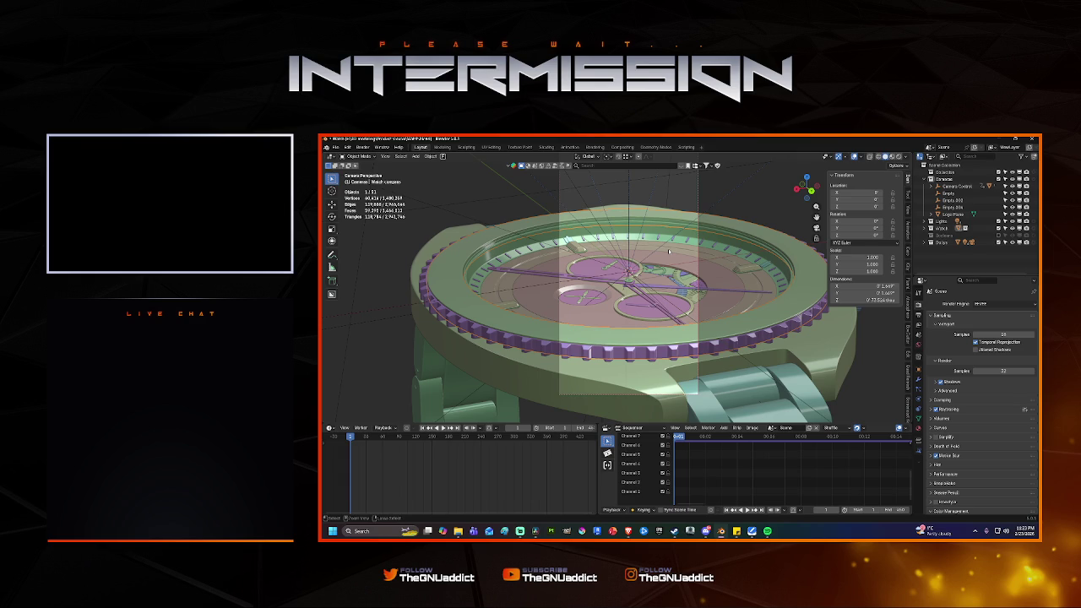
Start rendering the watch animation, then bring DaVinci Resolve to the front.
key(F12)
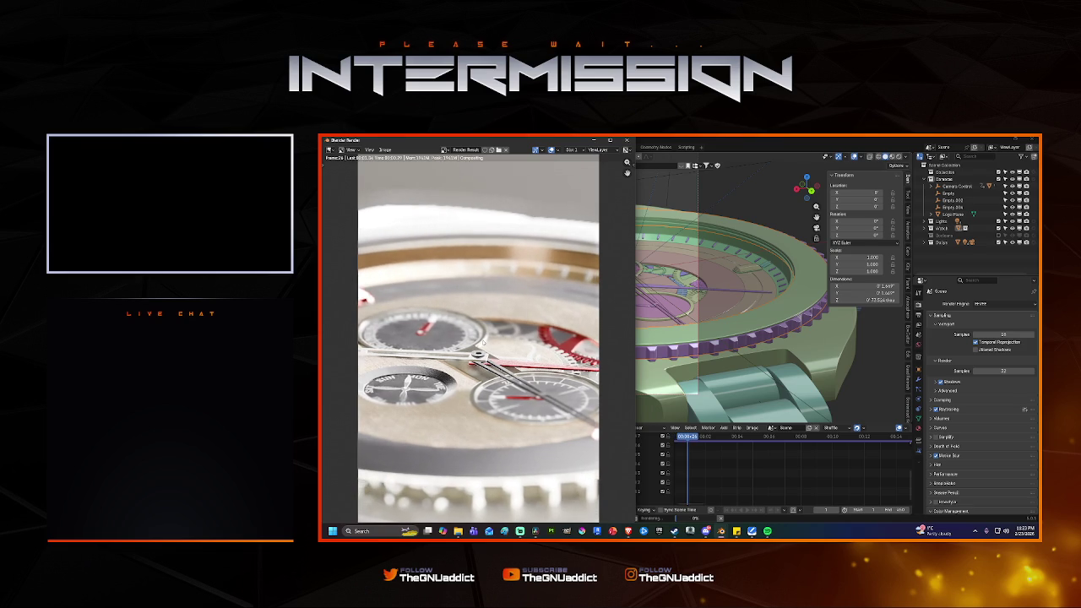
click(536, 530)
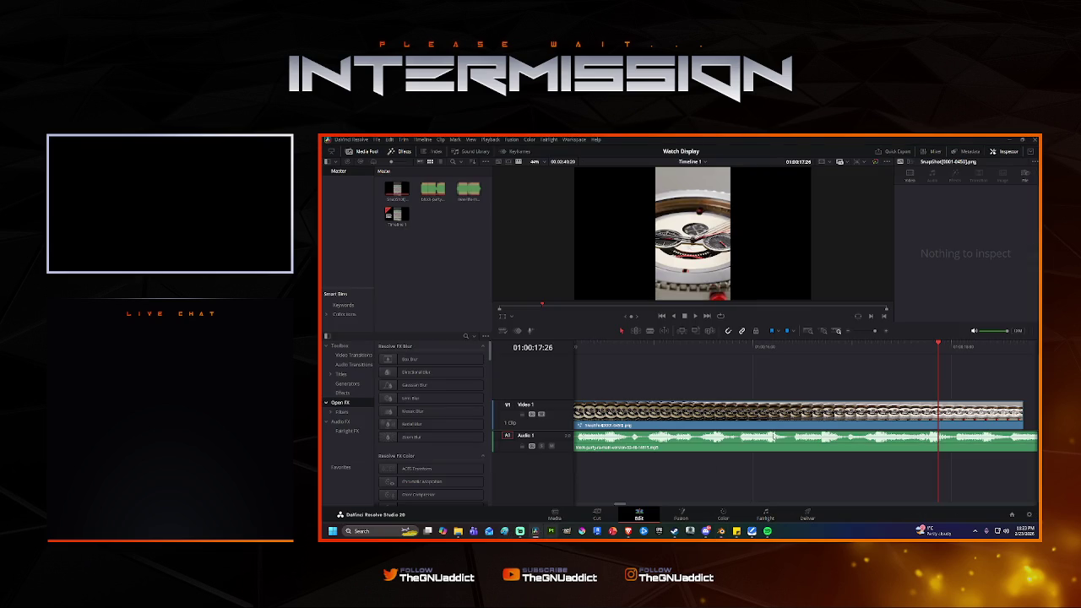
Delete the old watch clip from Video 1 and save the project.
click(727, 429)
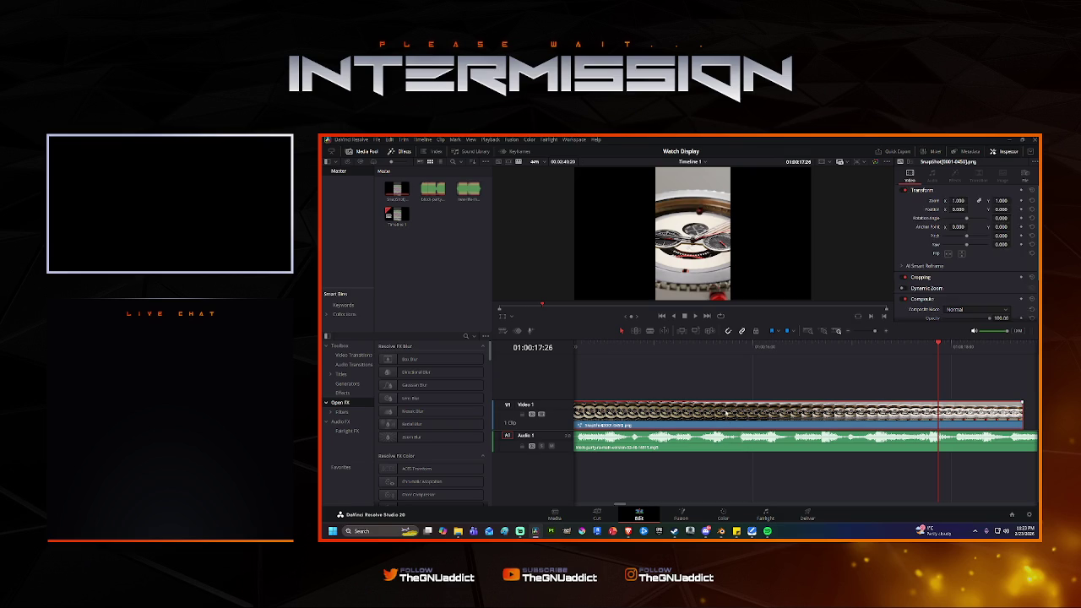
key(Delete)
key(ctrl+s)
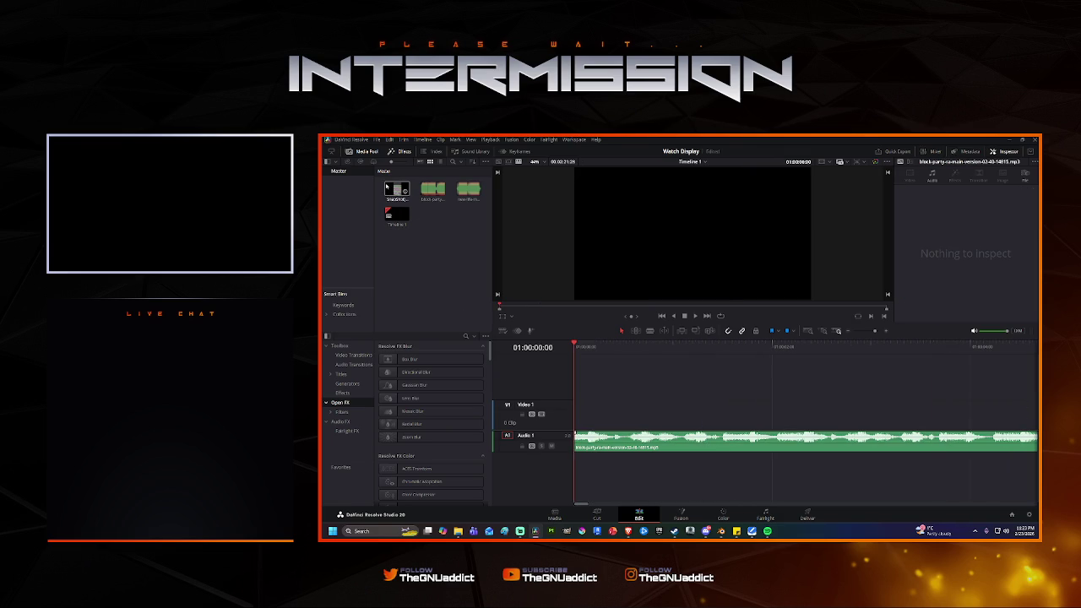
Browse to 3D modeling > Product Visuals > Watch Visuals > Sequences and preview the new render.
click(556, 516)
click(369, 199)
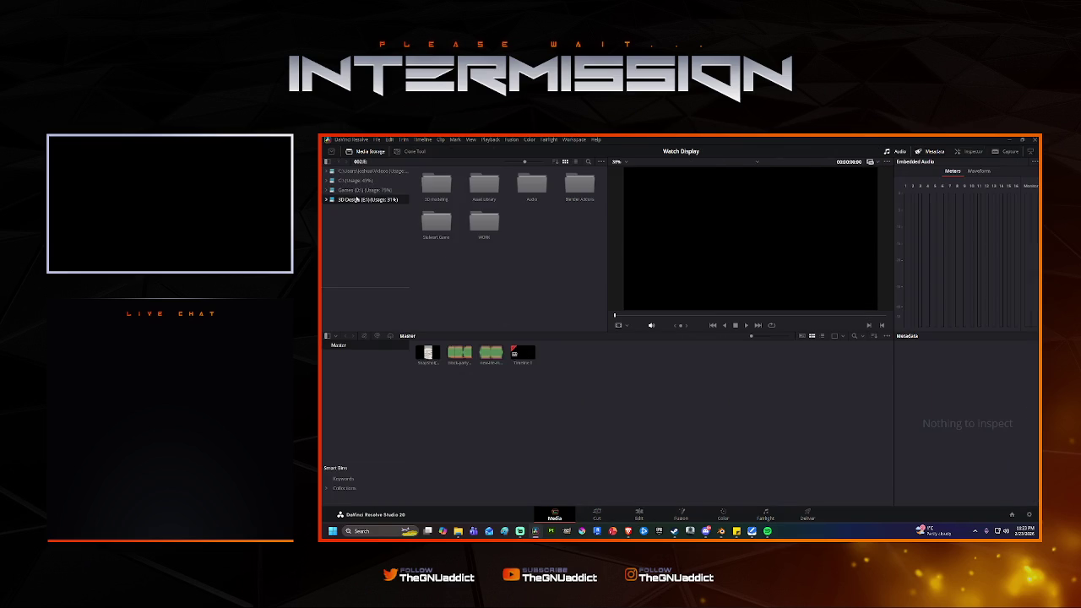
double_click(436, 185)
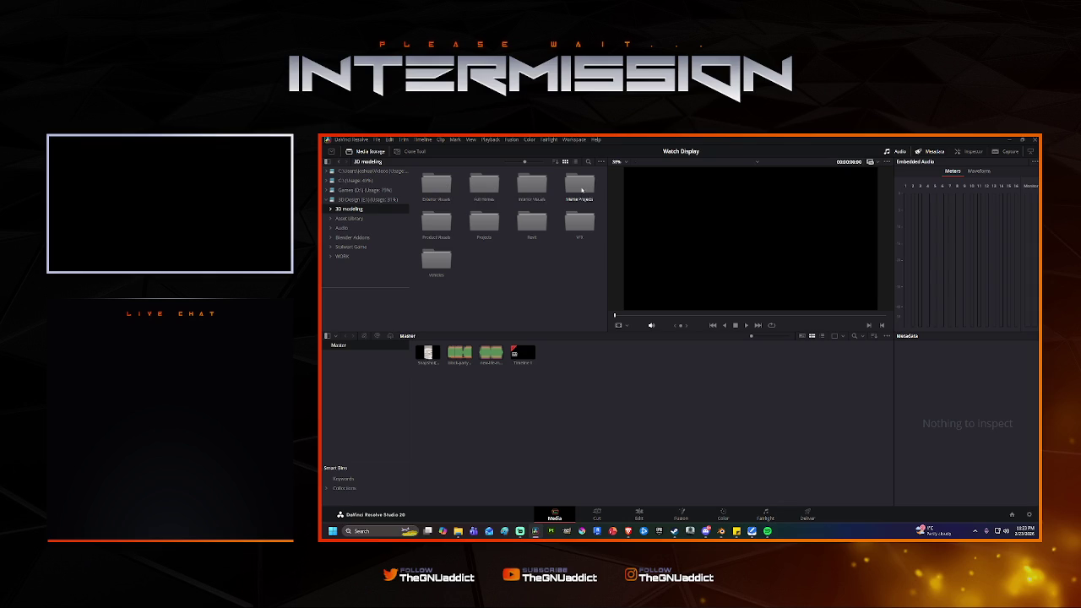
double_click(436, 221)
double_click(475, 186)
double_click(531, 186)
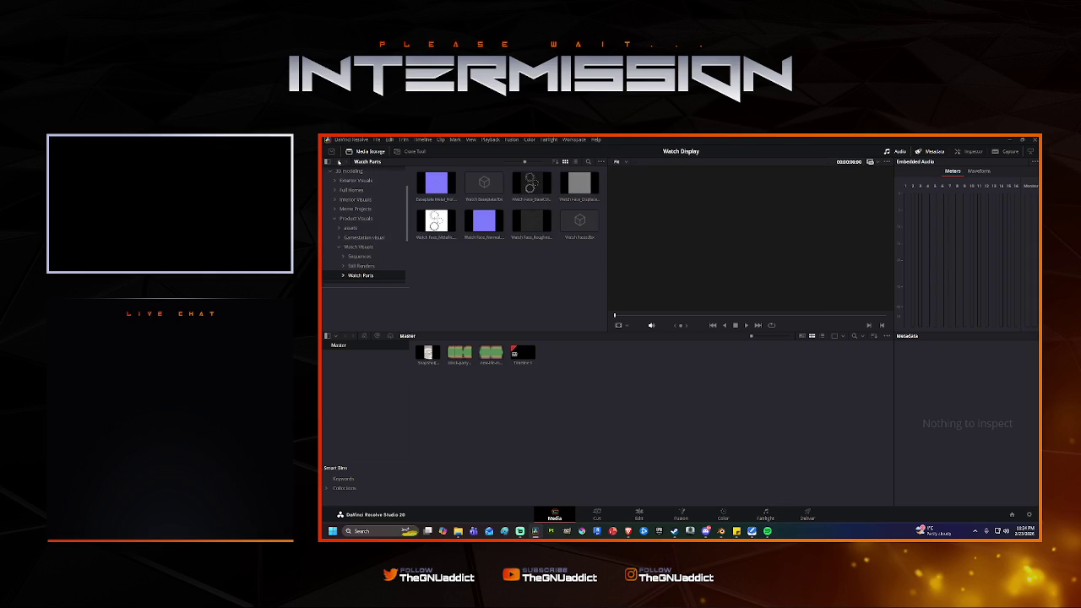
scroll(361, 253, down, 2)
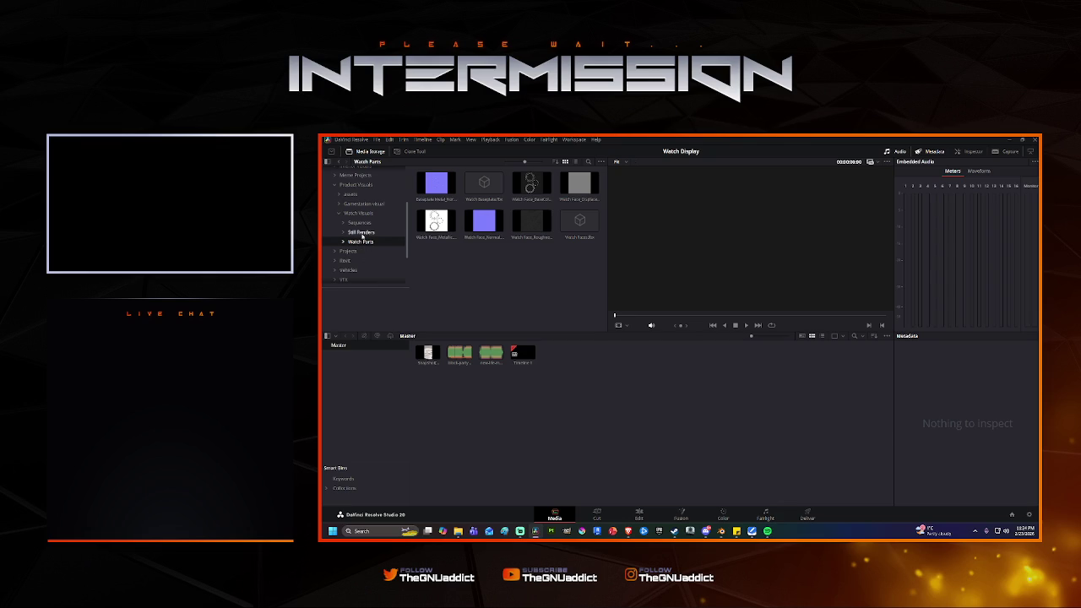
click(361, 233)
click(359, 222)
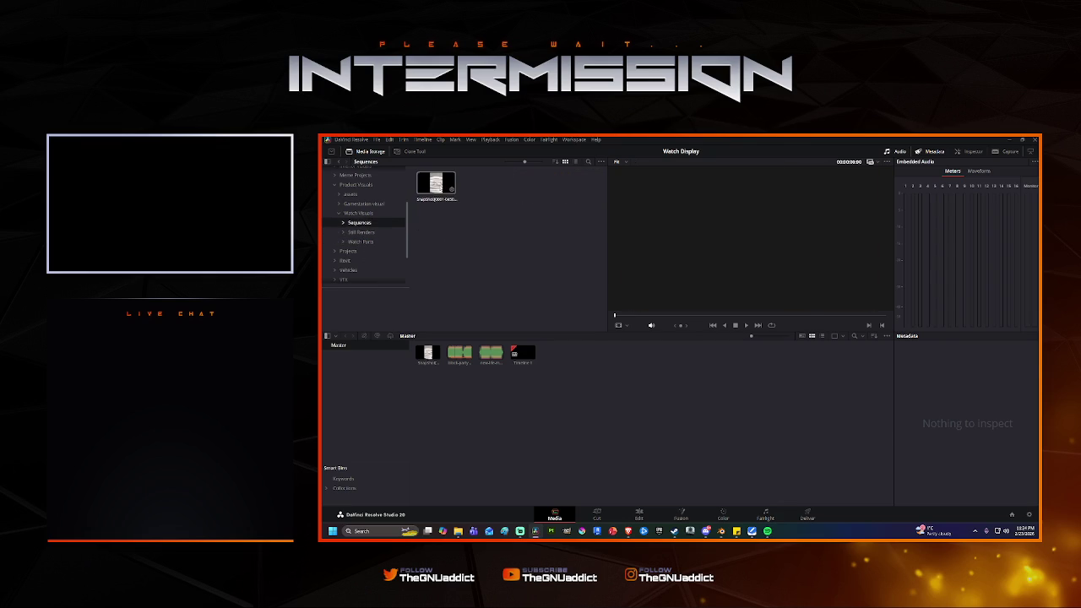
click(439, 188)
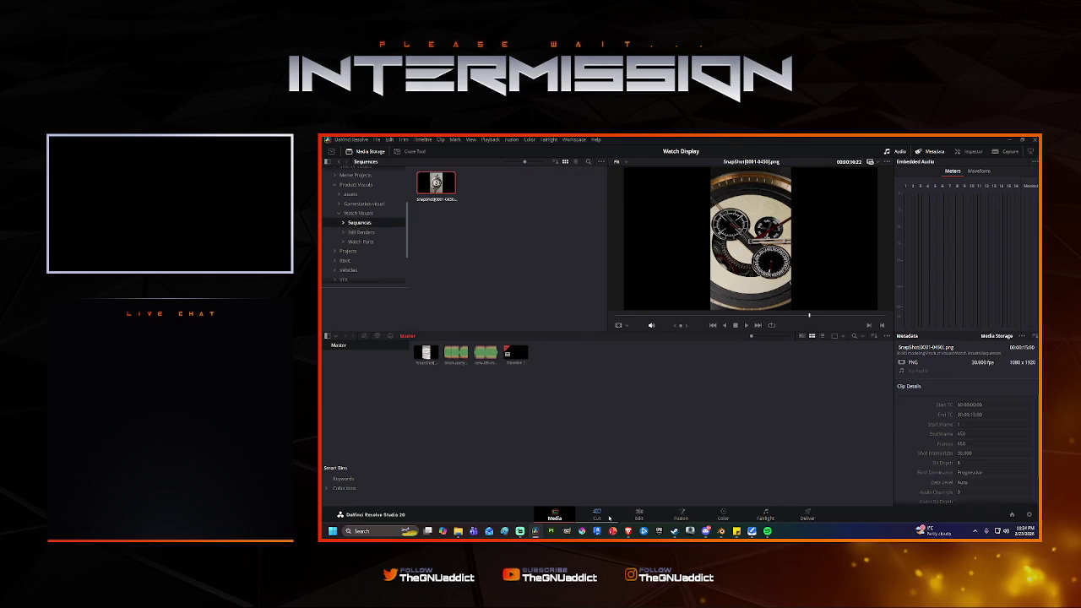
click(651, 517)
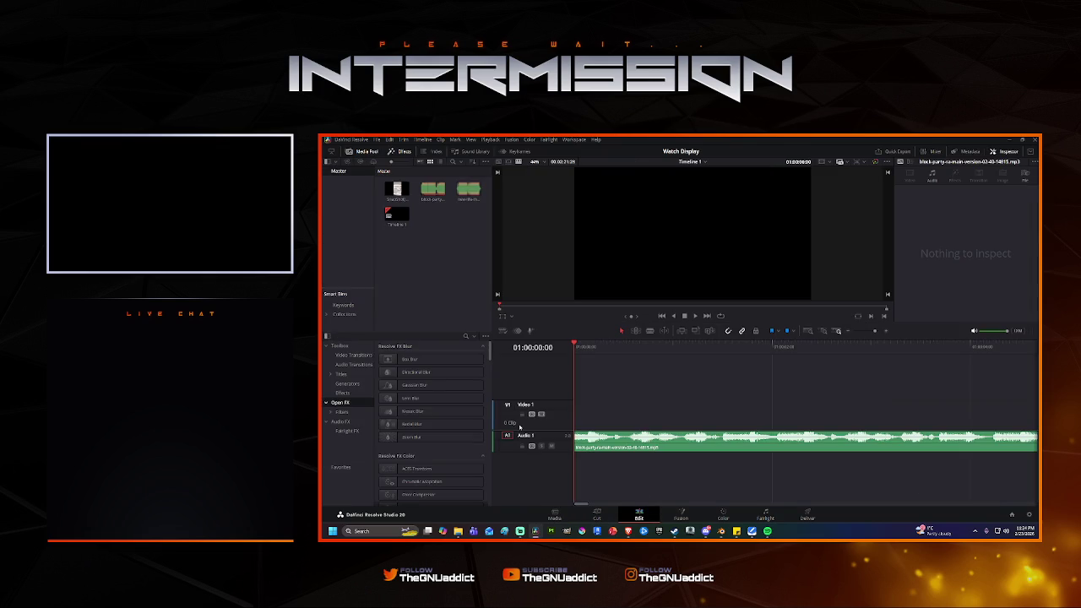
Place the watch sequence at the start of Video 1, play it with the music, then minimize Resolve.
drag(397, 190, 638, 417)
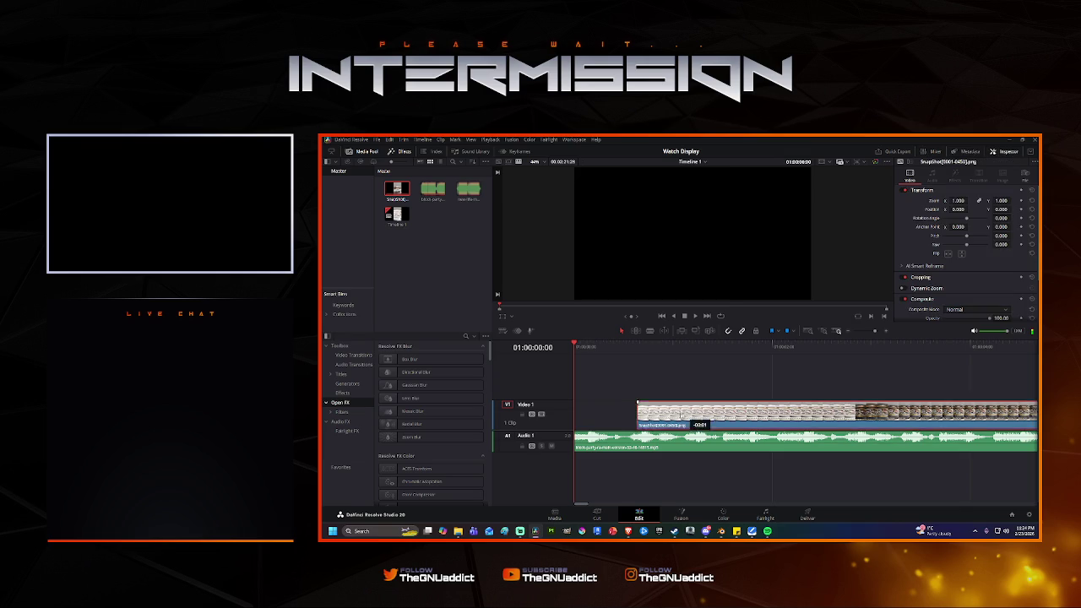
key(space)
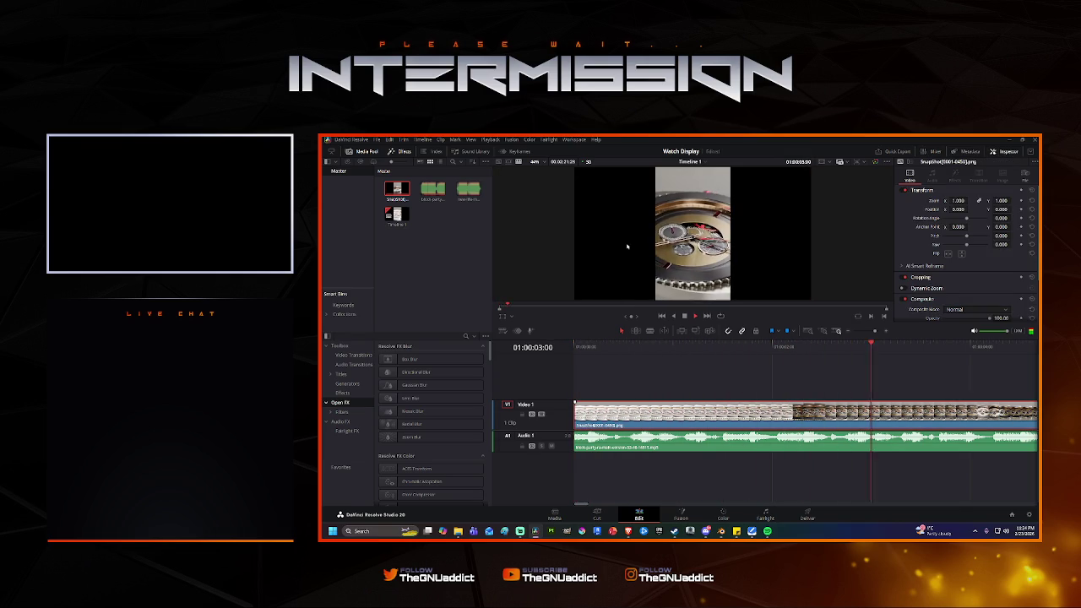
key(space)
key(Home)
key(space)
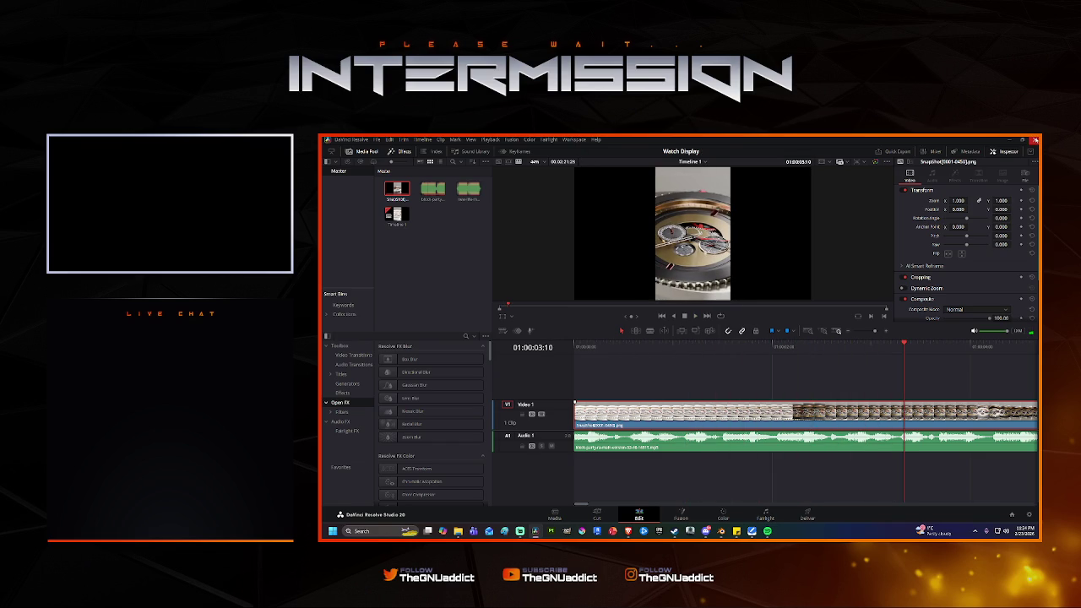
click(1035, 140)
key(super)
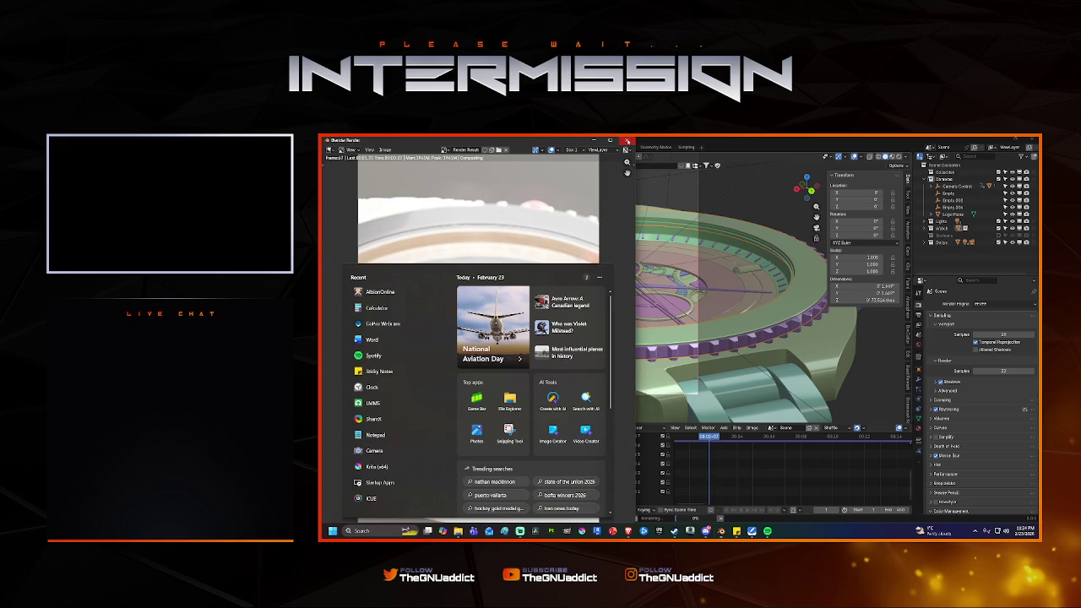
Close the render window, switch the render engine to Cycles, show Output settings, and save.
click(627, 141)
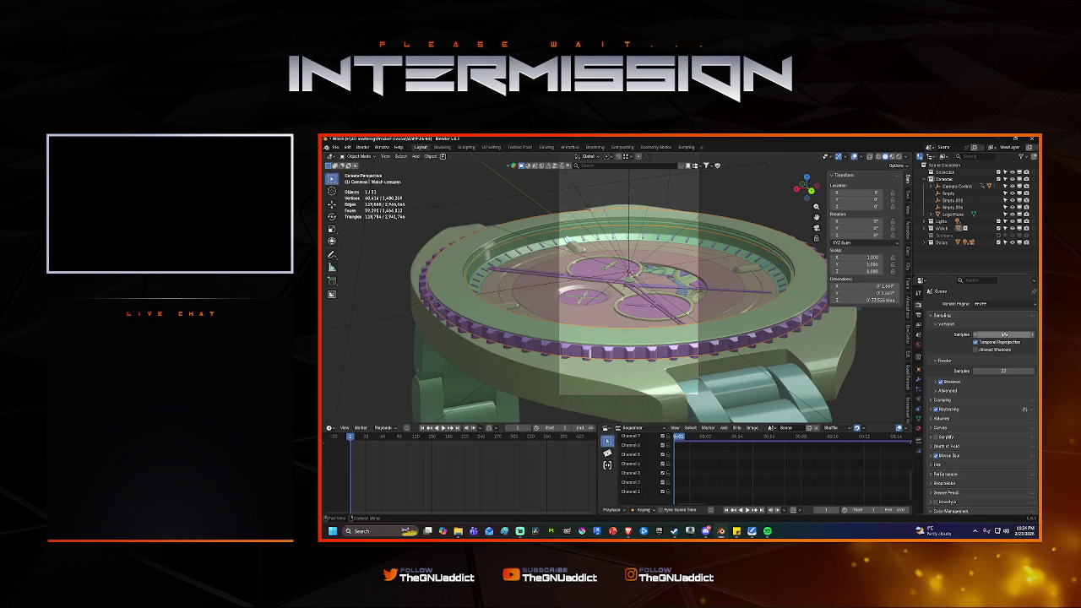
click(985, 303)
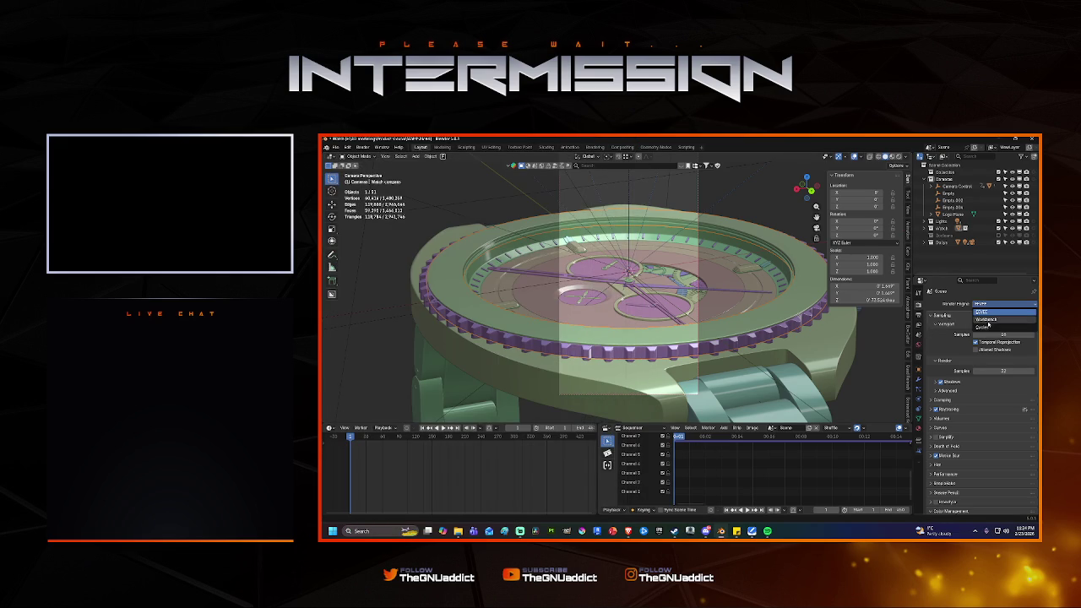
click(982, 327)
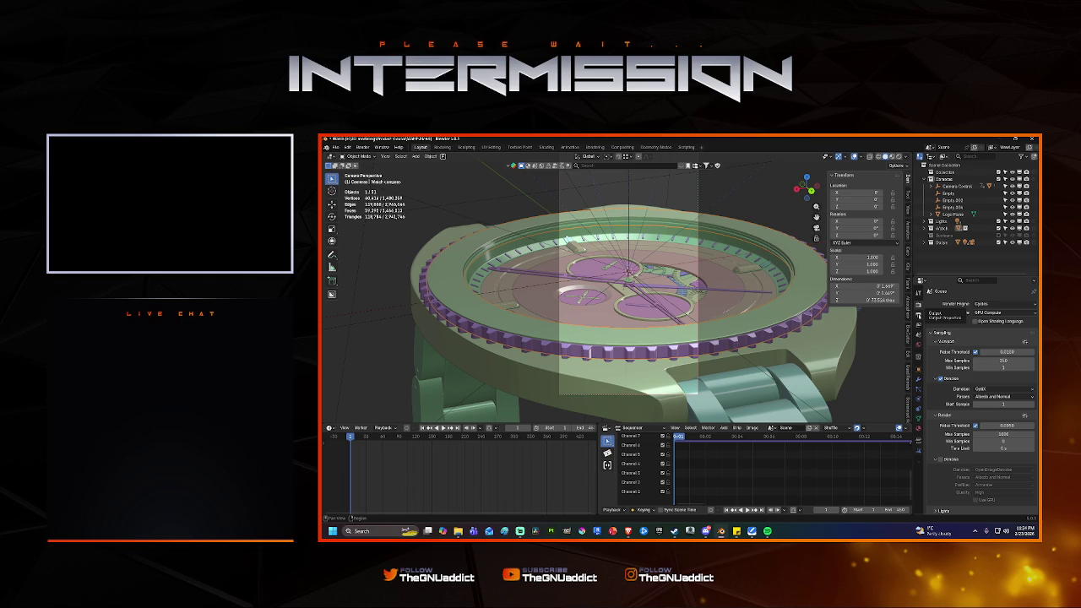
click(920, 316)
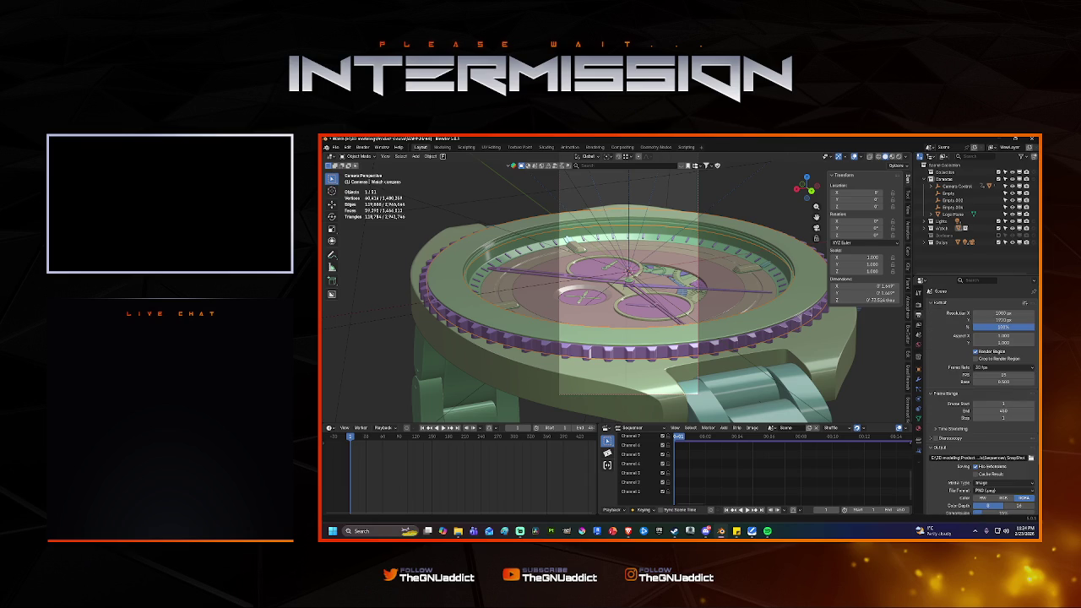
key(ctrl+s)
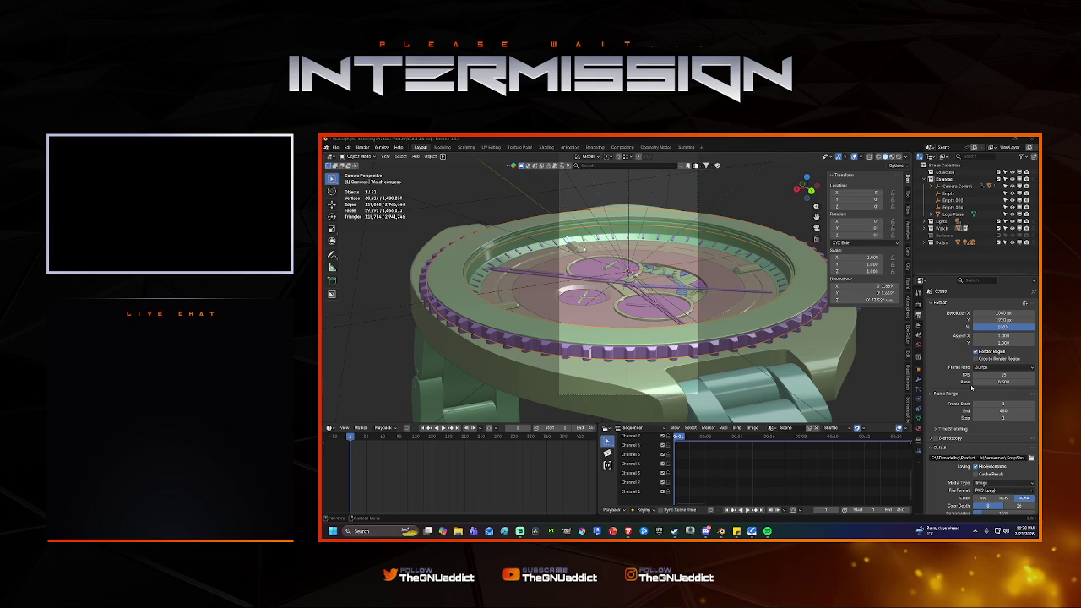
Restore the render resolution scale to 100%, save Watch.blend, and view the Compositing workspace.
click(1004, 327)
text(100)
key(Return)
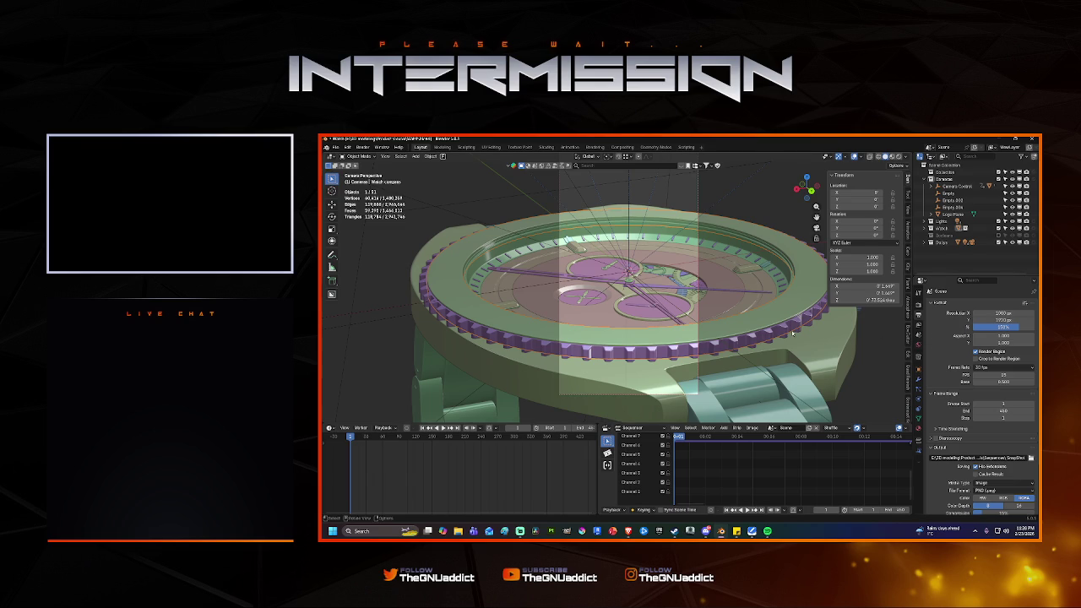
key(ctrl+s)
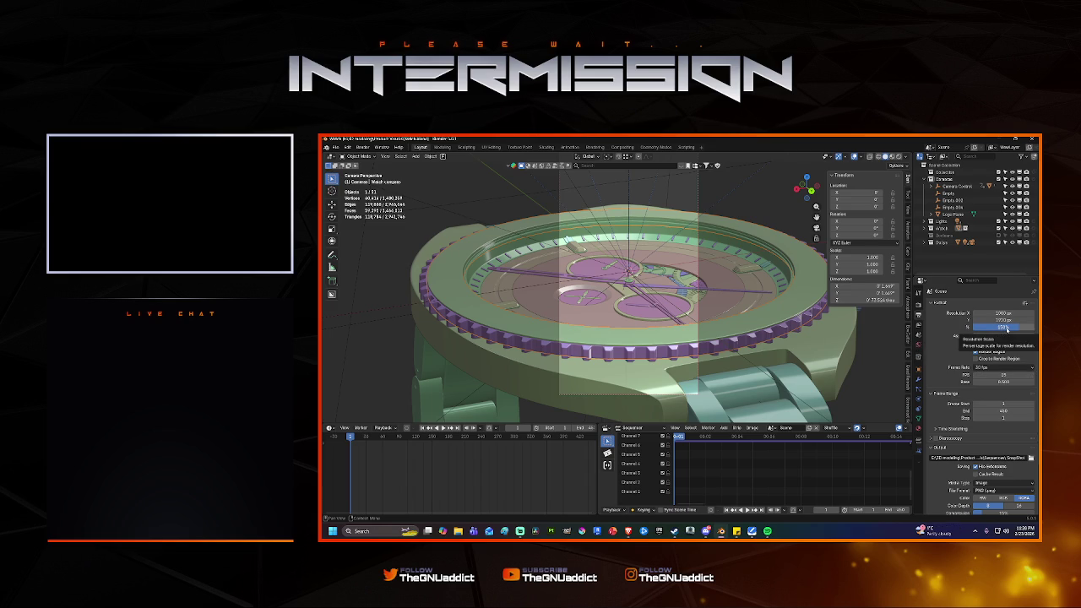
click(1002, 329)
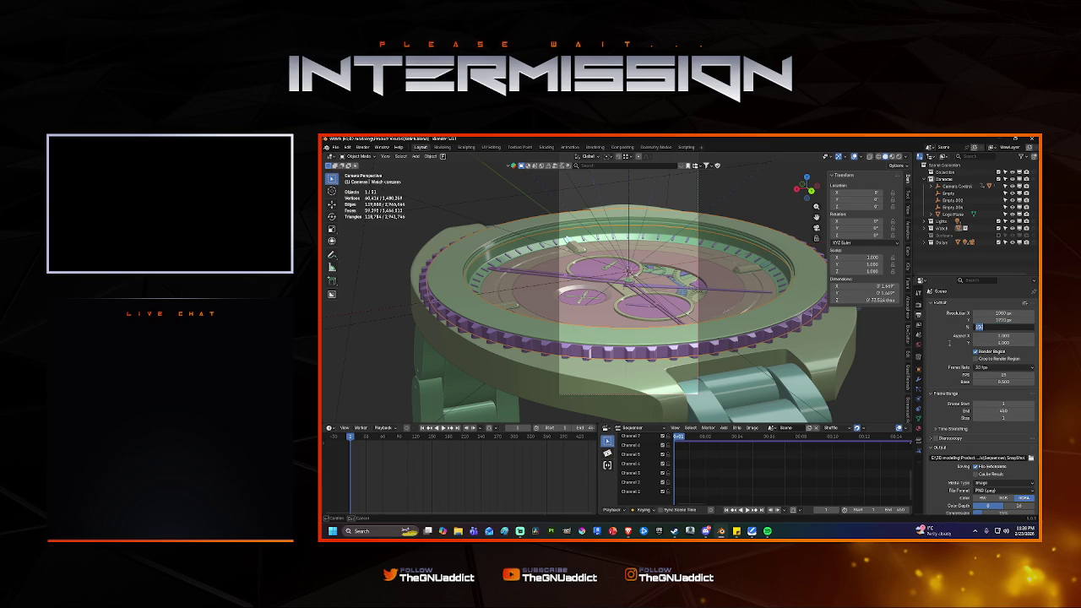
click(623, 146)
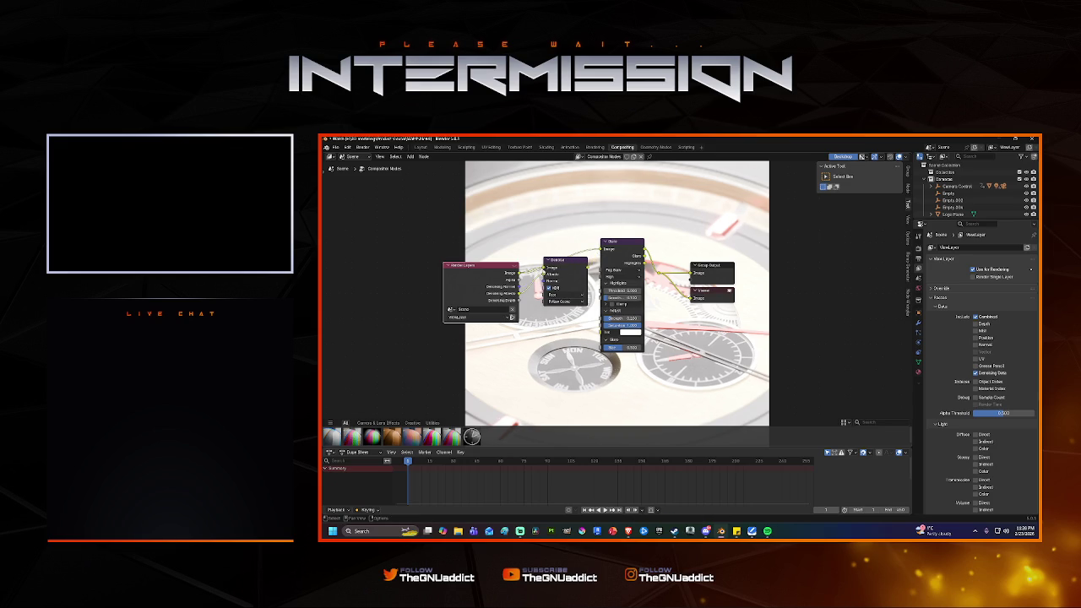
Shift the Denoise node down and left in the compositor, then return to Layout.
mouse_move(561, 262)
mouse_down()
mouse_move(549, 296)
mouse_move(550, 277)
mouse_up()
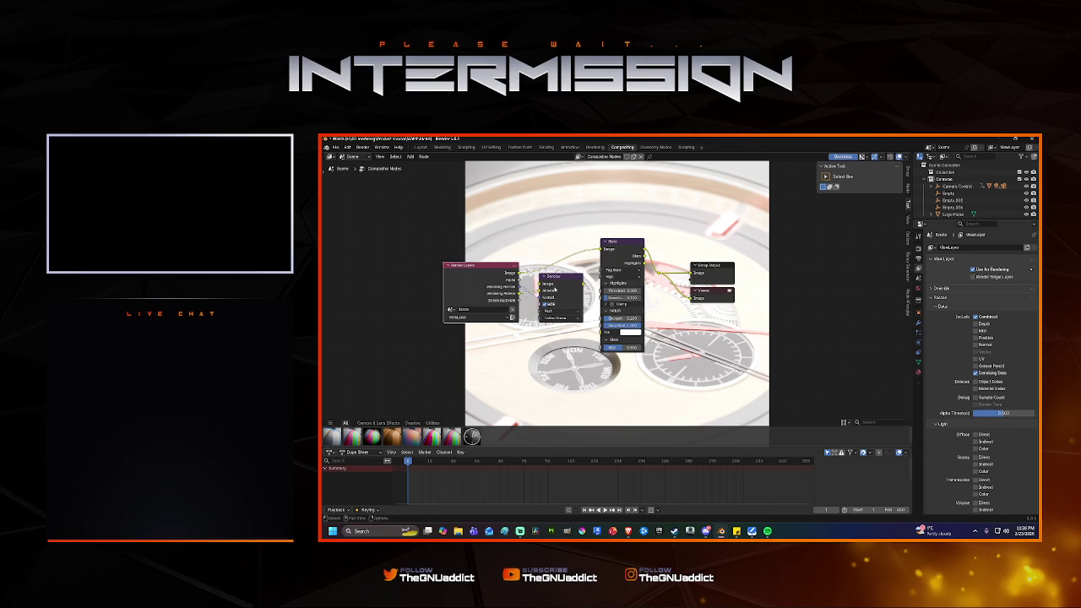
drag(556, 279, 554, 297)
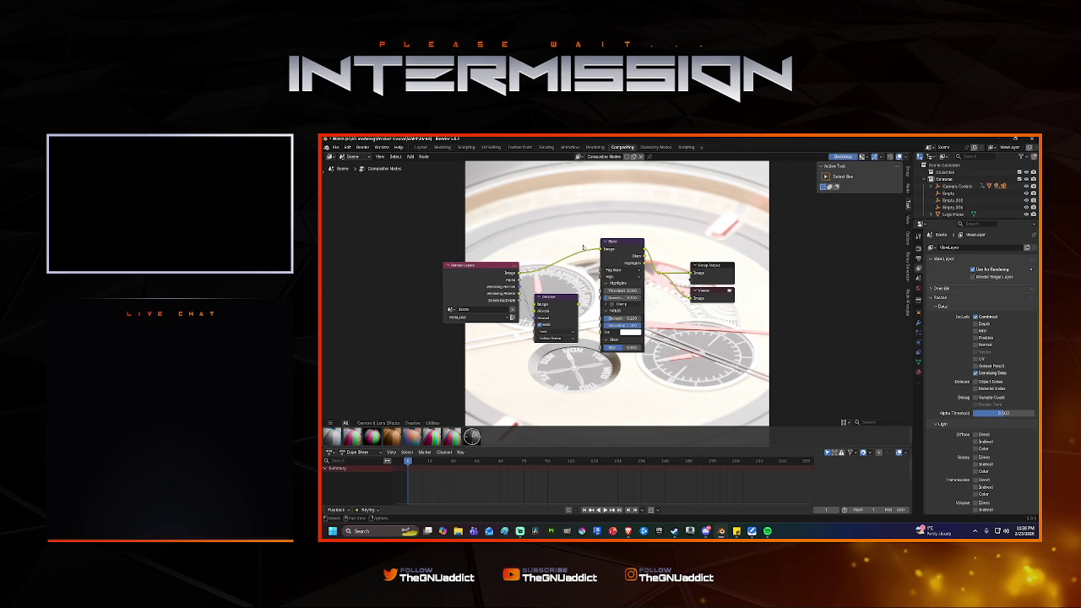
click(421, 148)
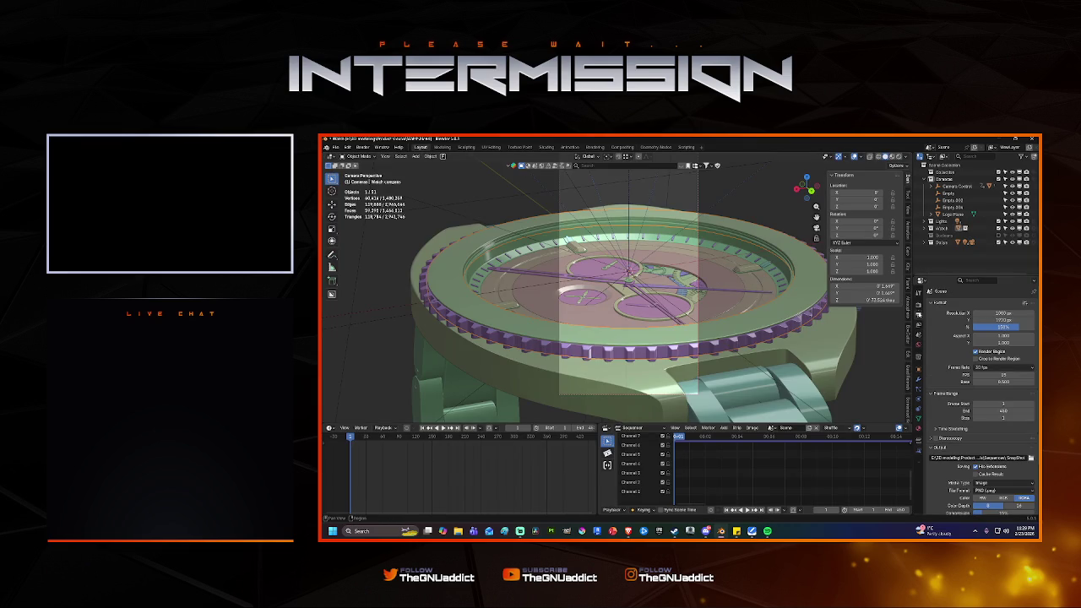
Set the render noise threshold to 0.005 and check it with test renders.
click(919, 301)
scroll(954, 440, down, 2)
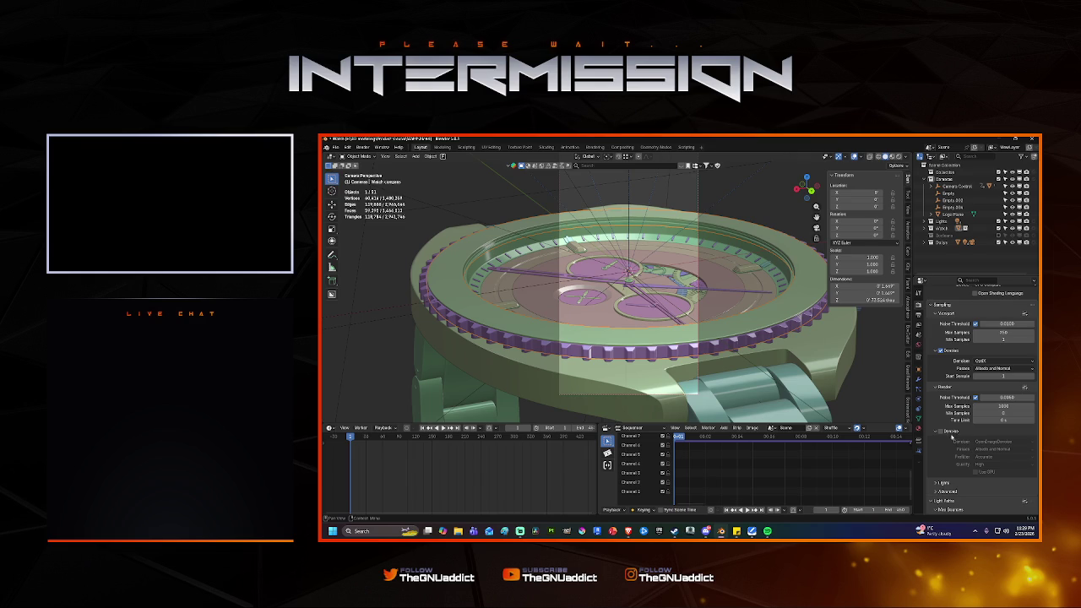
click(1001, 398)
text(0.005)
key(Return)
key(F12)
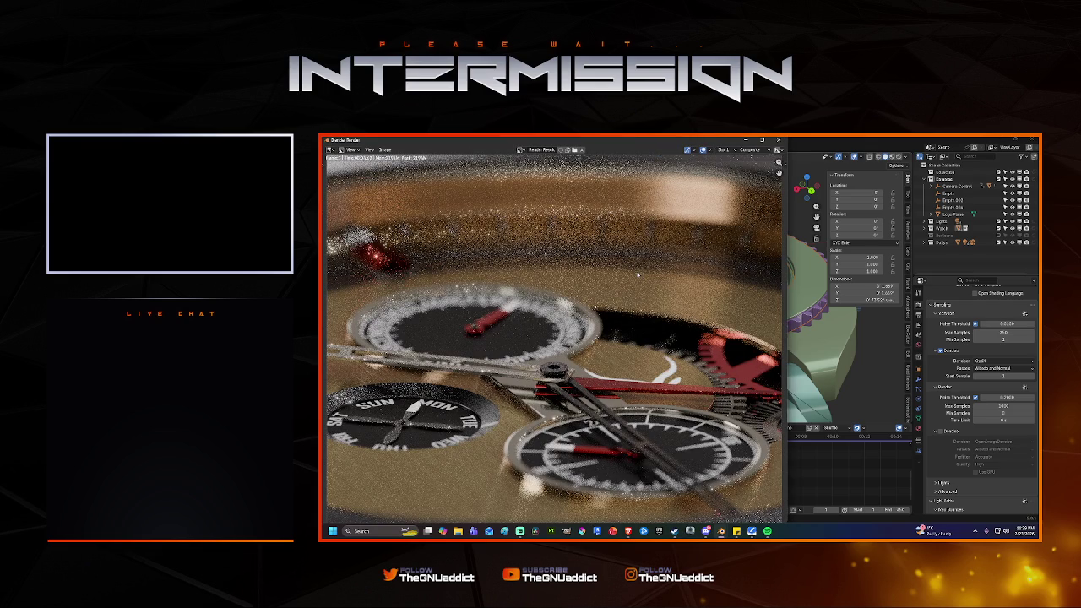
scroll(633, 291, down, 1)
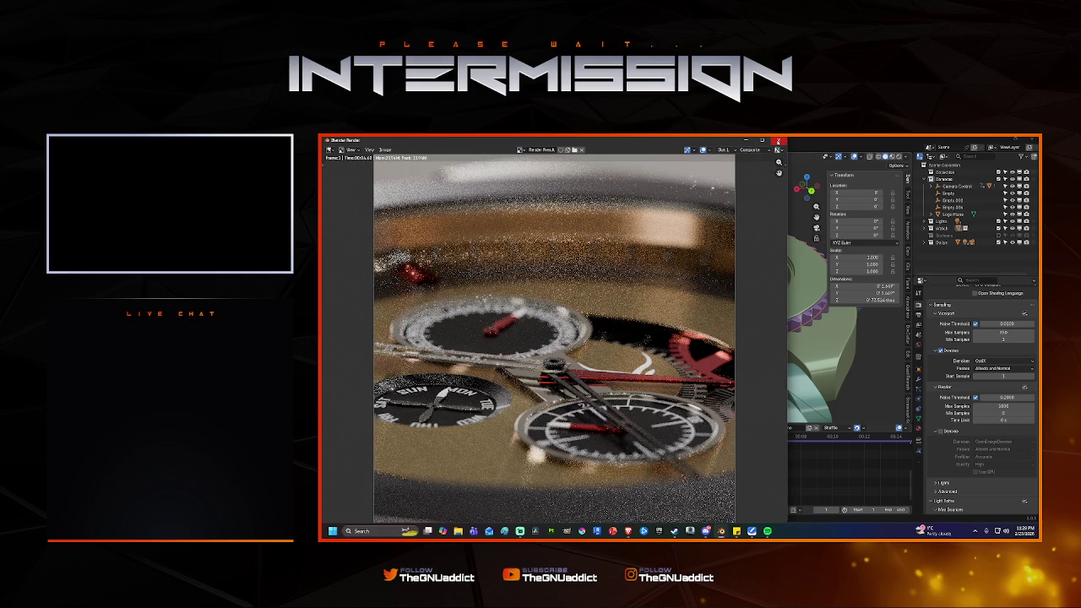
click(778, 141)
key(F12)
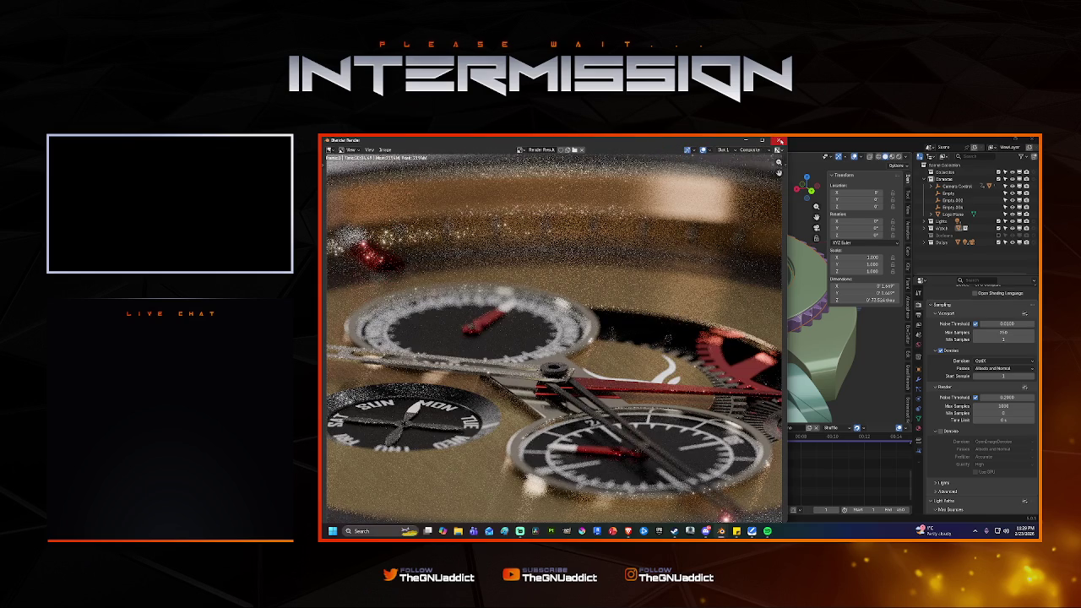
click(780, 141)
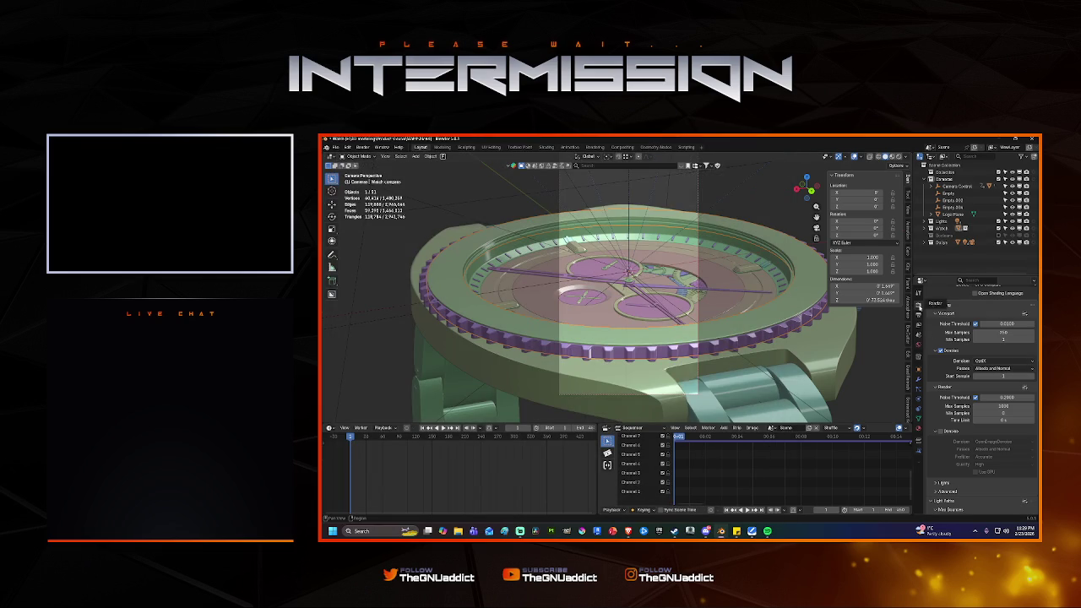
Set the output resolution scale to 50% and try a cancelled test render.
click(919, 313)
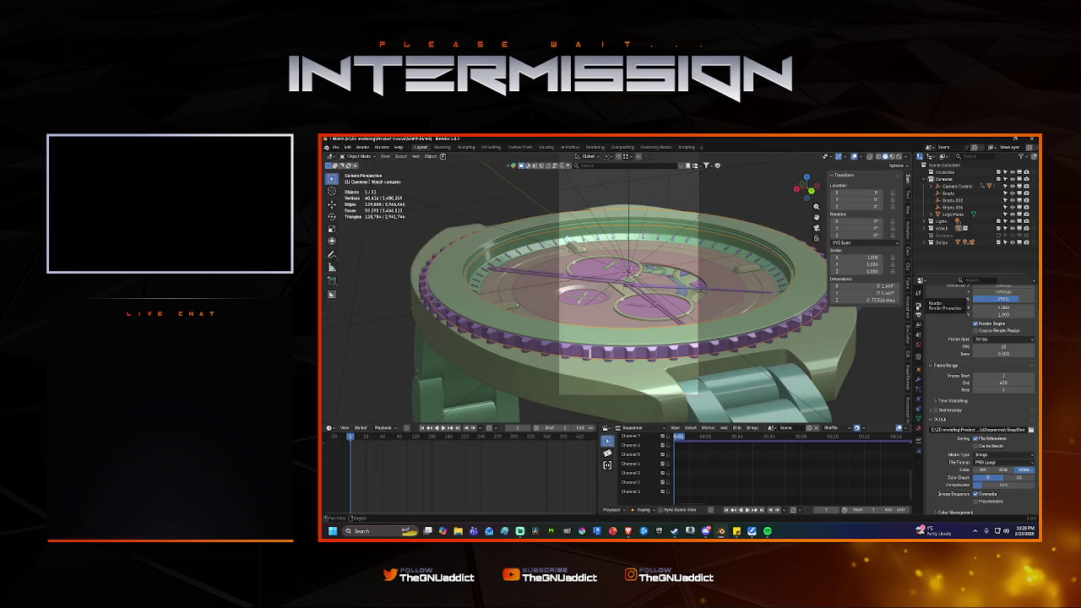
click(988, 300)
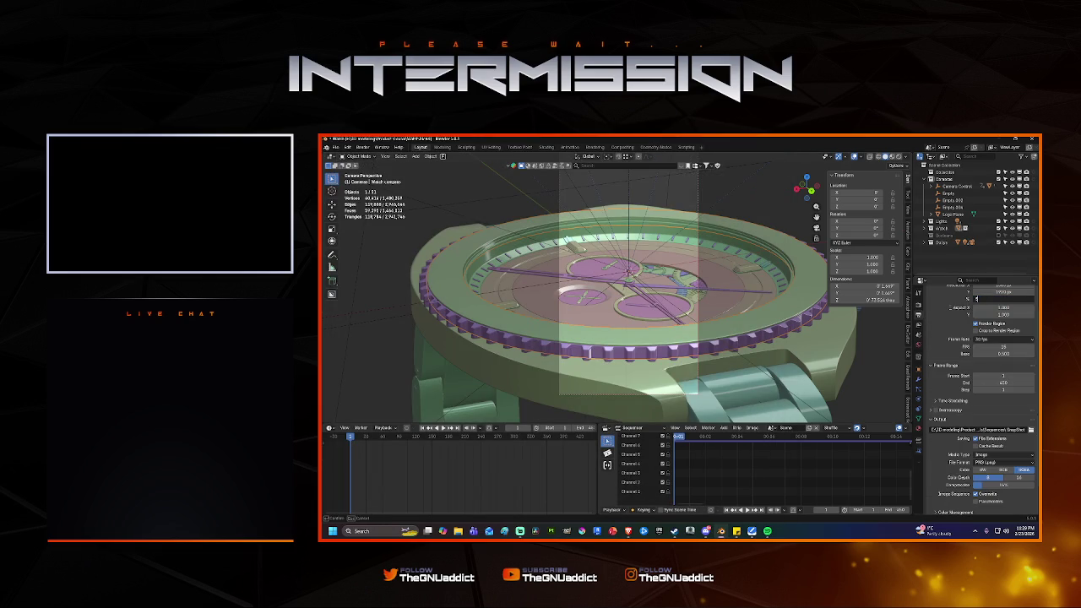
text(0)
key(Return)
key(F12)
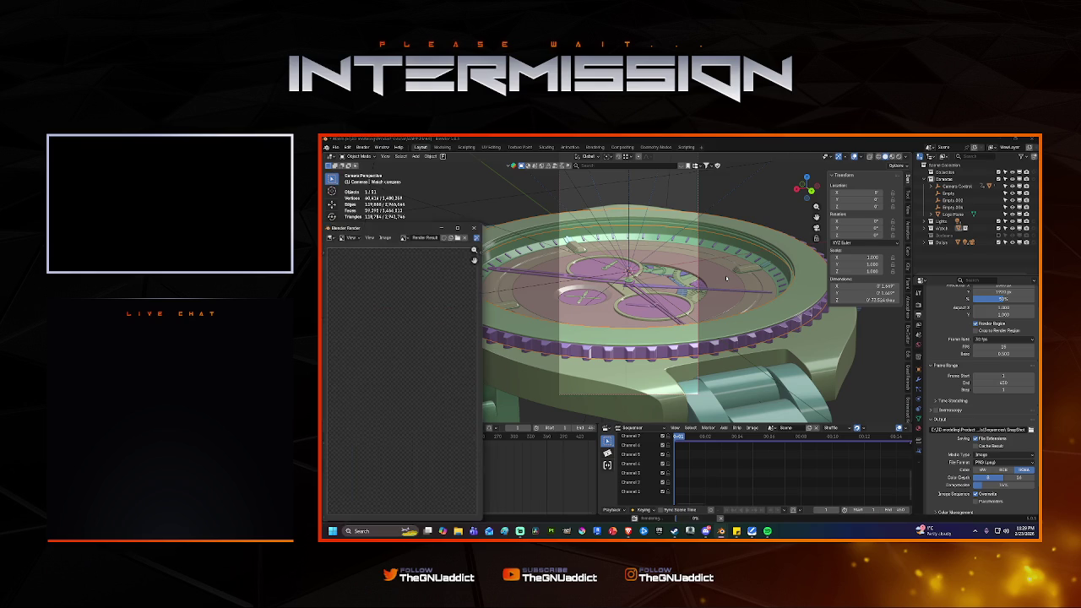
key(Escape)
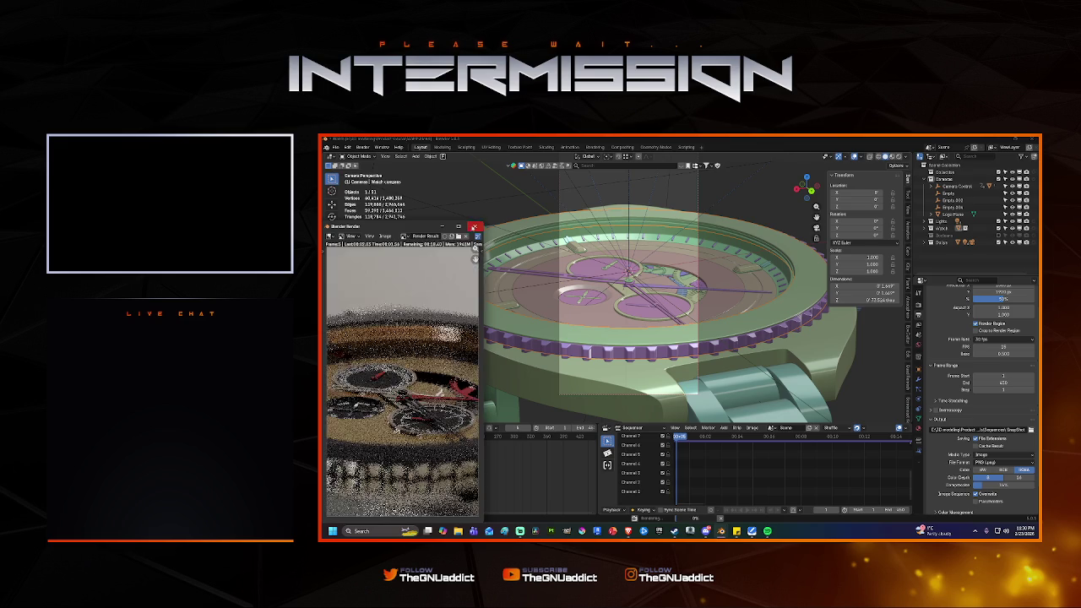
click(475, 227)
click(919, 292)
scroll(974, 307, up, 2)
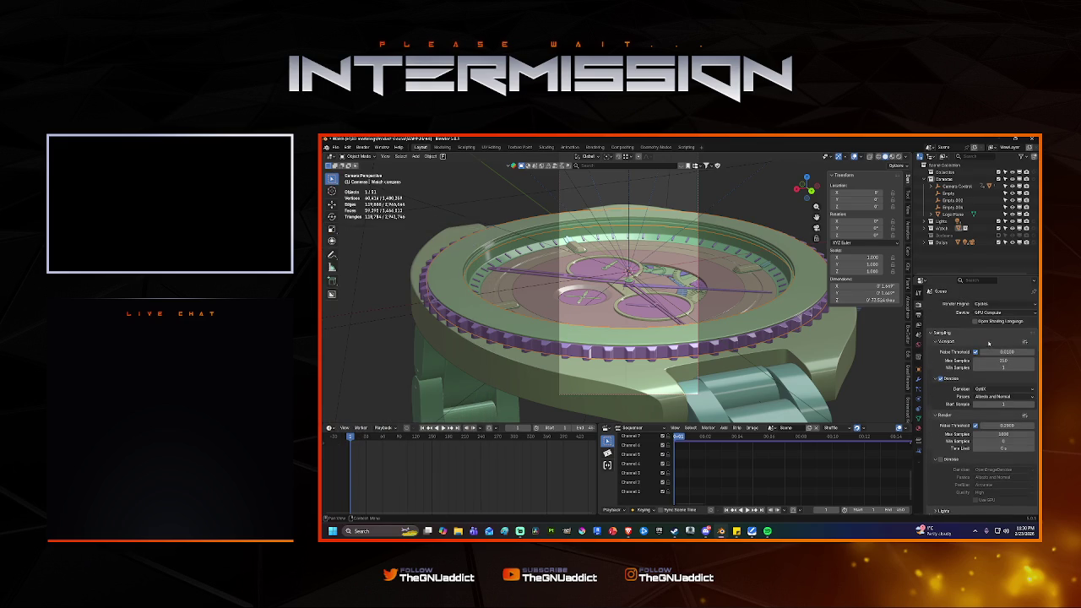
Switch the render engine to EEVEE and preview the watch in rendered shading.
click(984, 305)
click(995, 316)
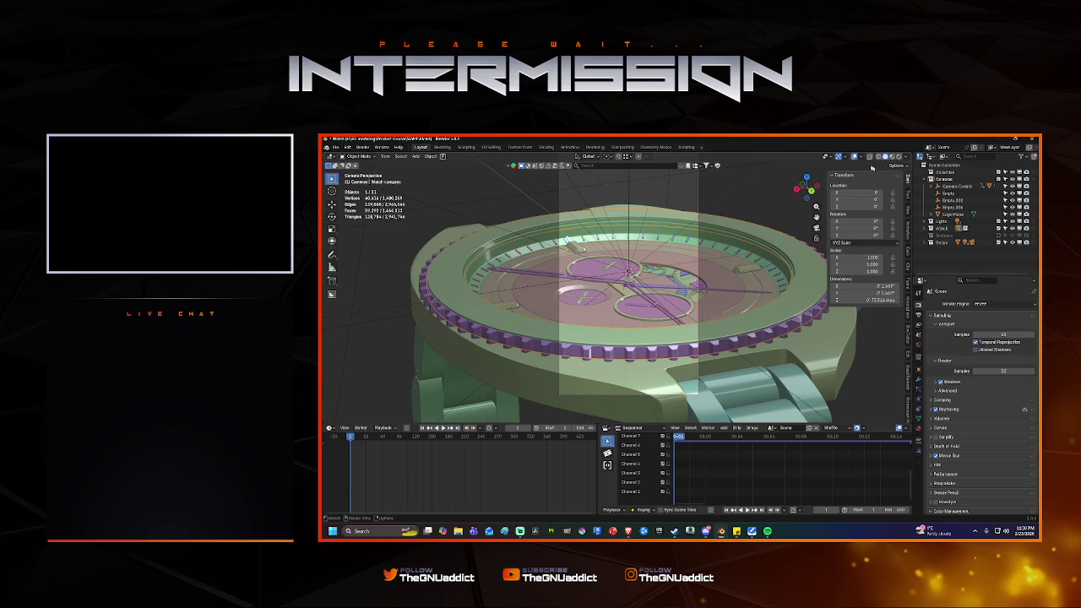
click(898, 157)
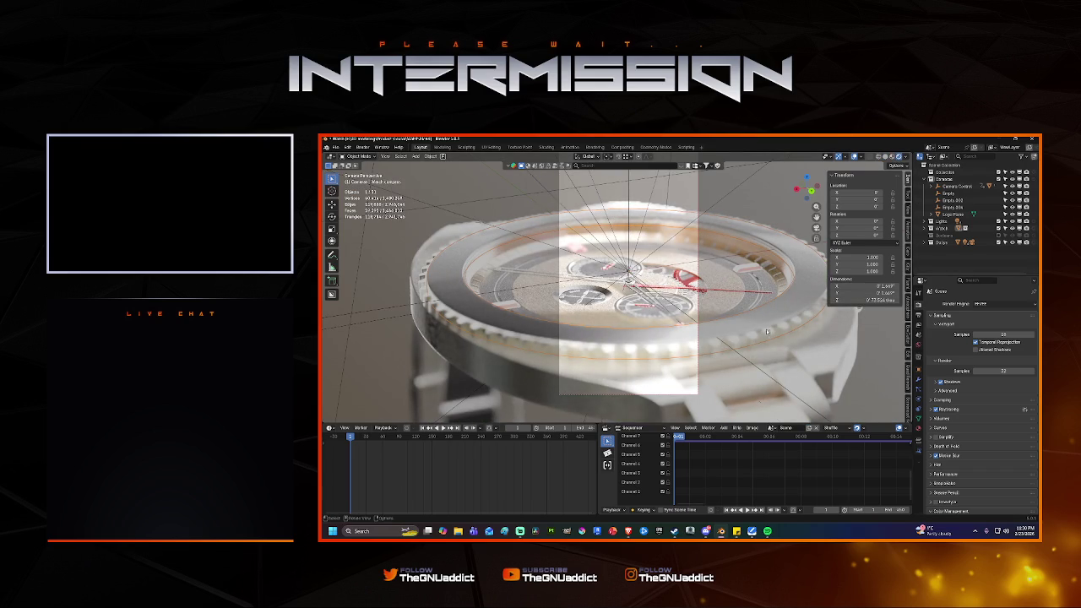
scroll(768, 331, down, 3)
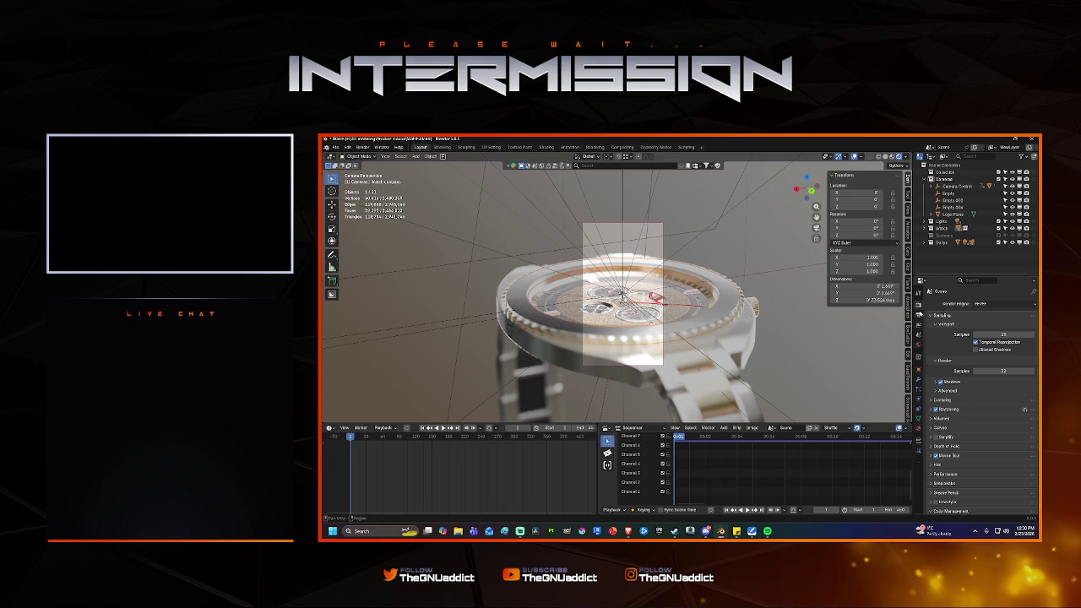
Lower the Color Management exposure, save Watch.blend, and start the animation render.
click(950, 511)
scroll(942, 453, down, 5)
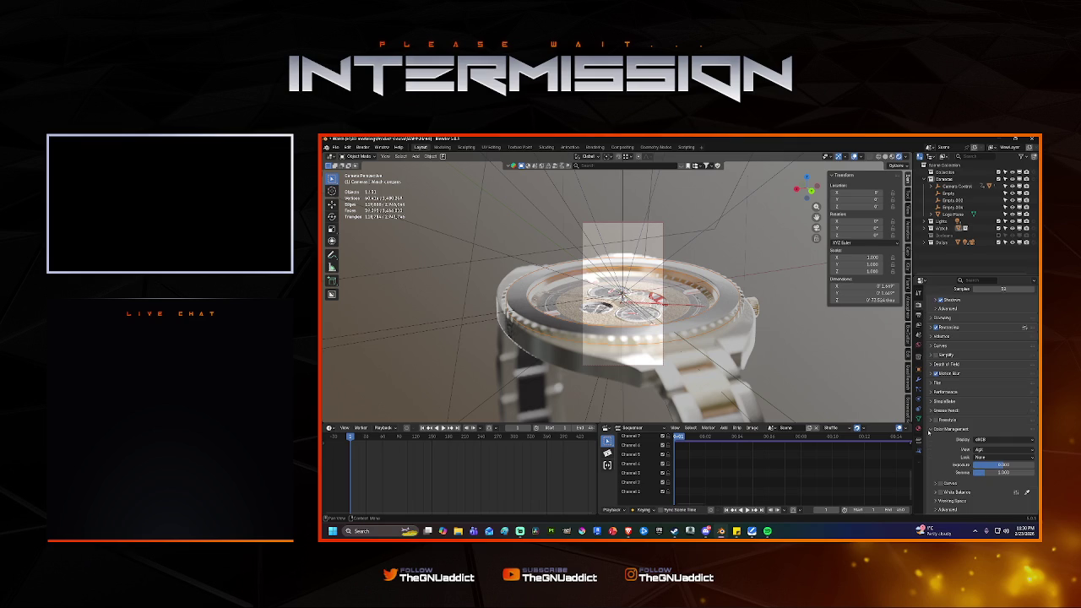
click(1002, 465)
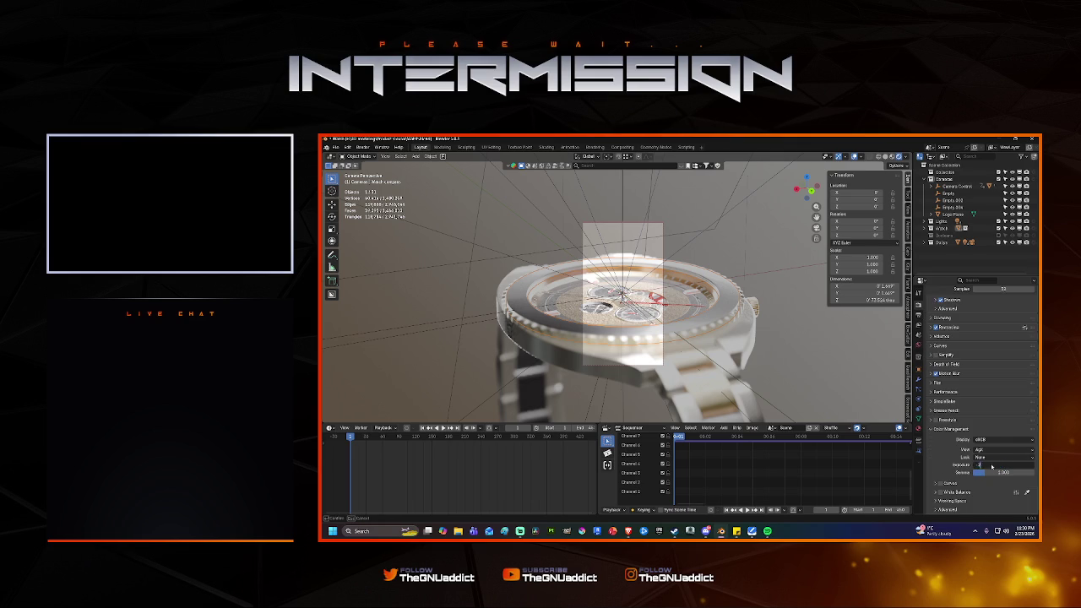
key(Return)
key(ctrl+s)
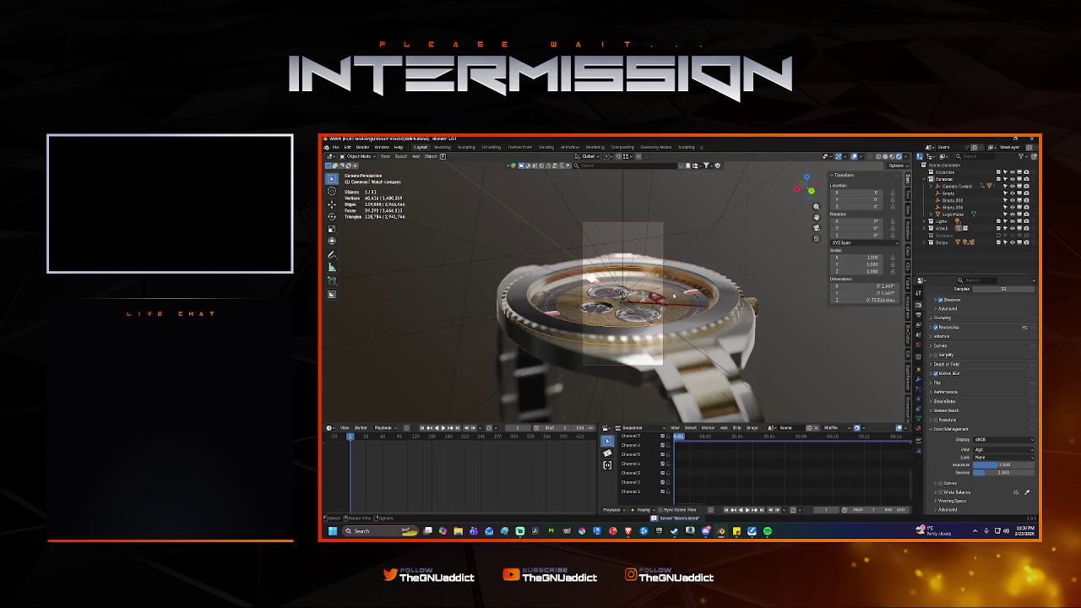
click(884, 157)
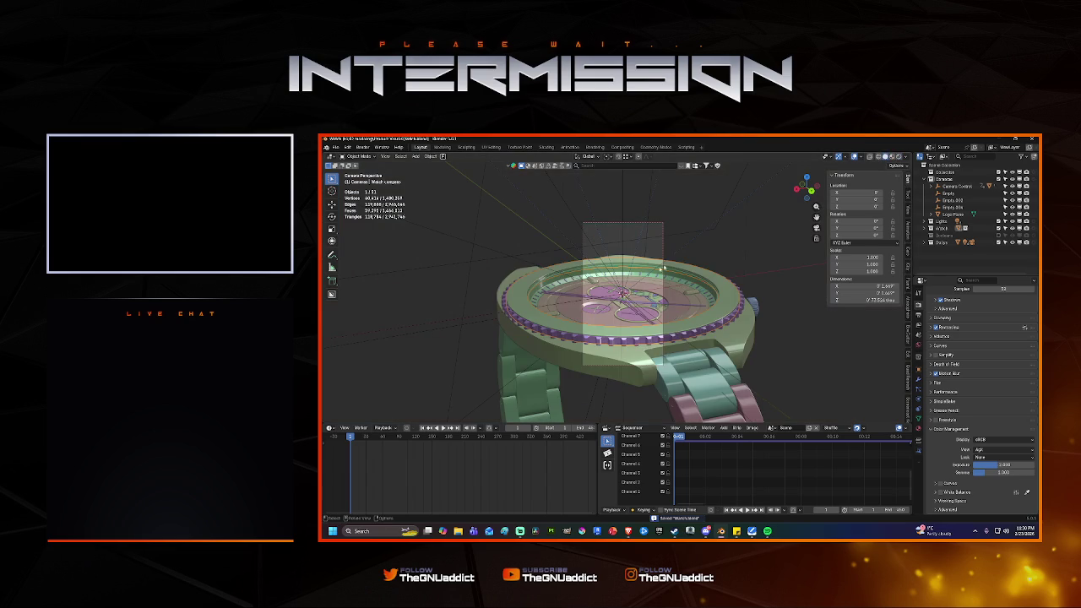
key(F12)
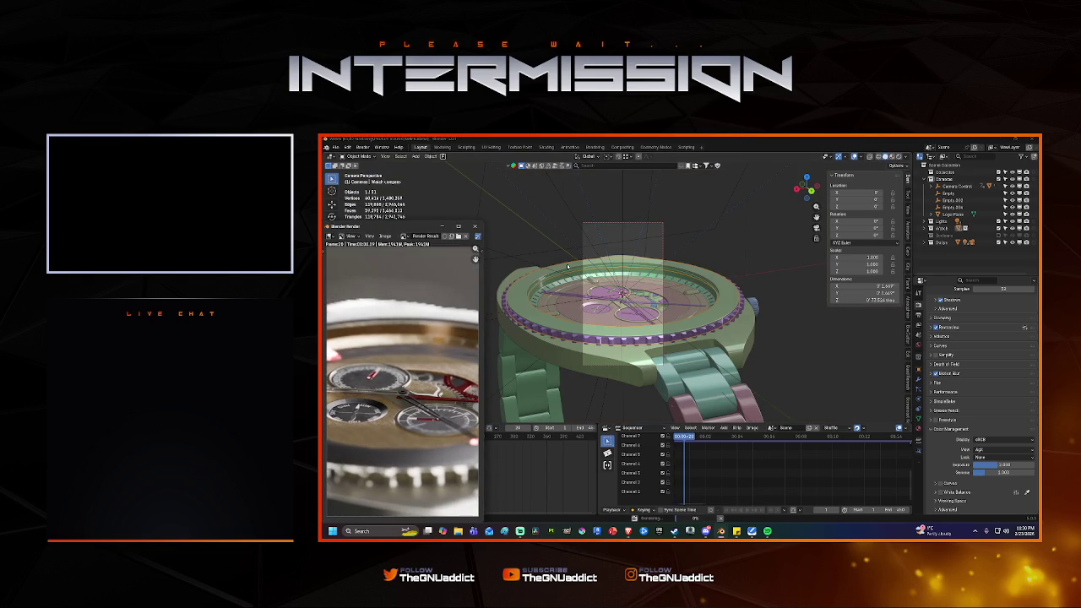
Maximize the render window and let the watch animation render through frame 450.
click(458, 226)
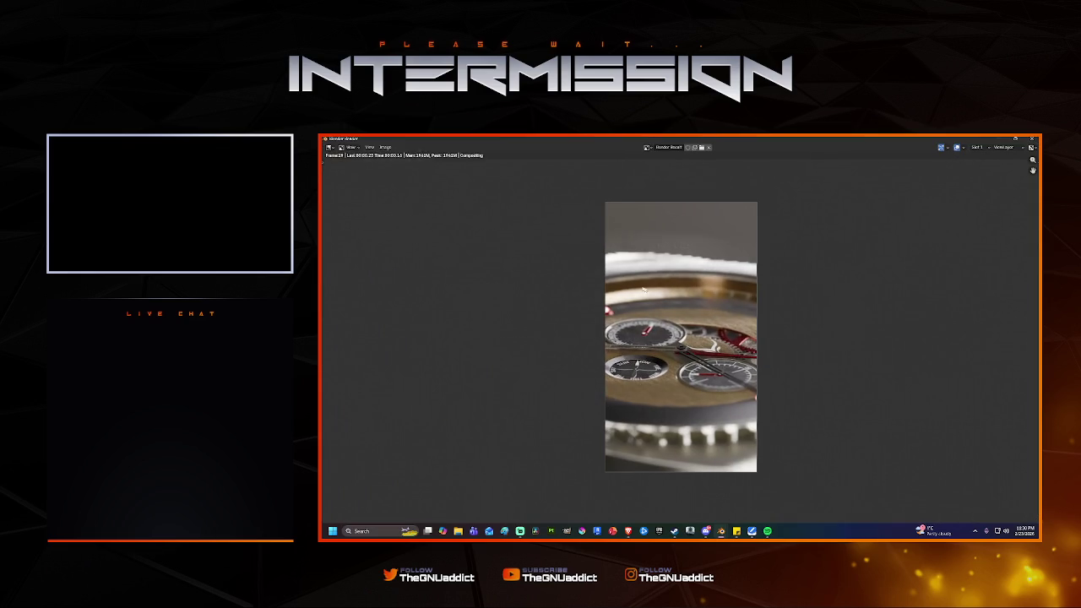
scroll(710, 326, up, 2)
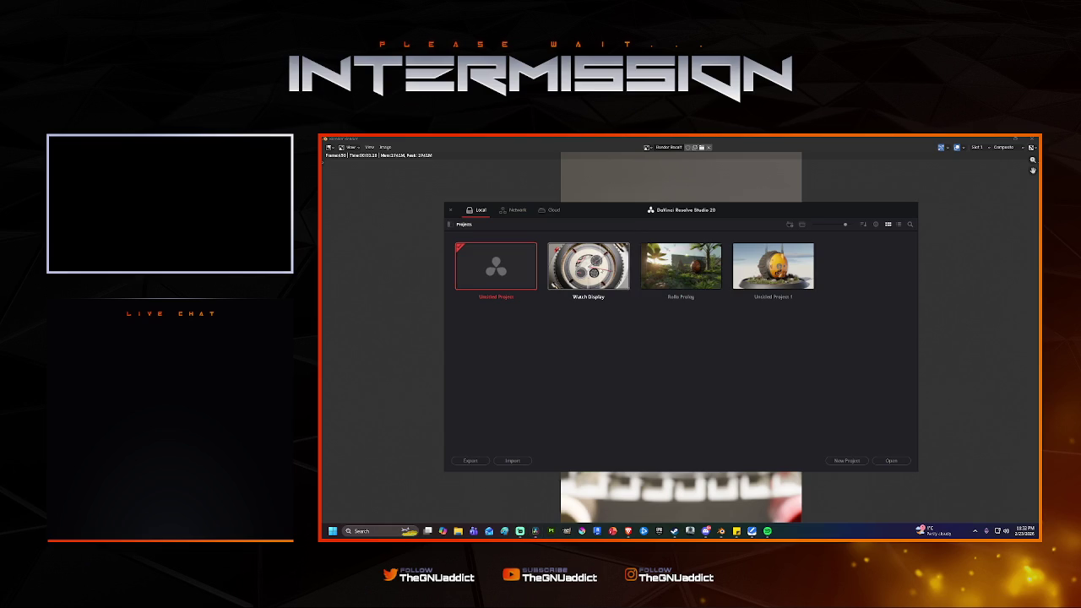
Open the Watch Display project and replace the Video 1 clip with the SnapShot sequence.
double_click(601, 273)
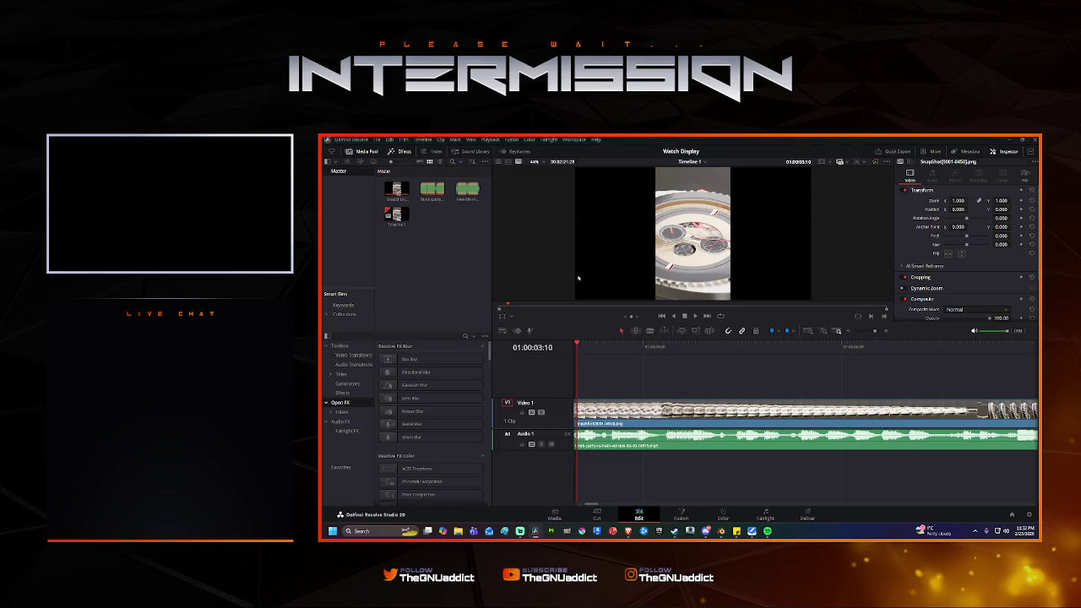
click(782, 408)
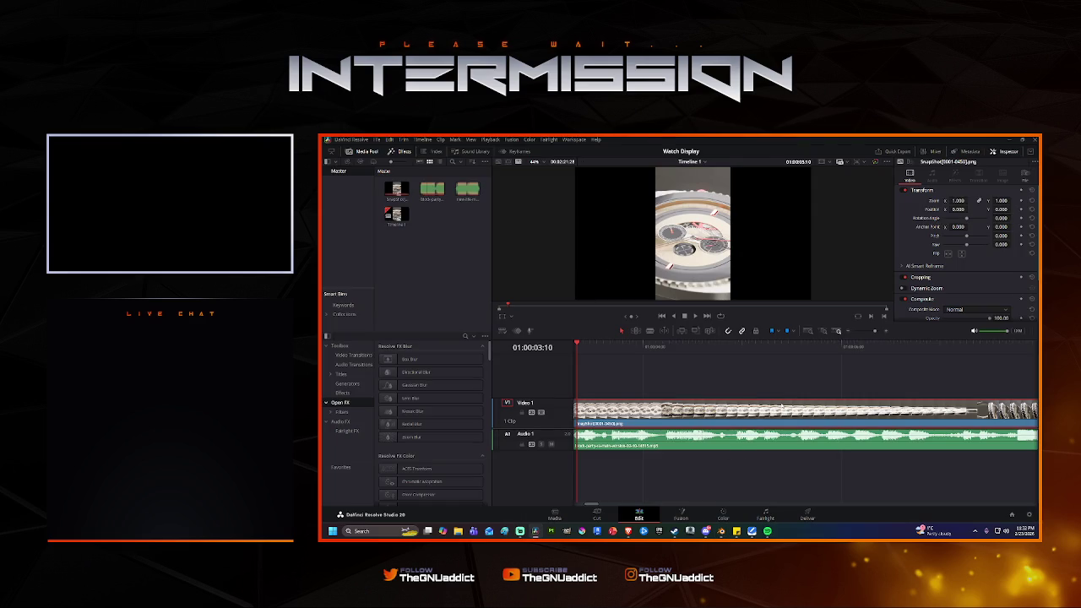
key(Delete)
mouse_move(396, 189)
mouse_down()
mouse_move(618, 416)
mouse_move(583, 414)
mouse_up()
key(space)
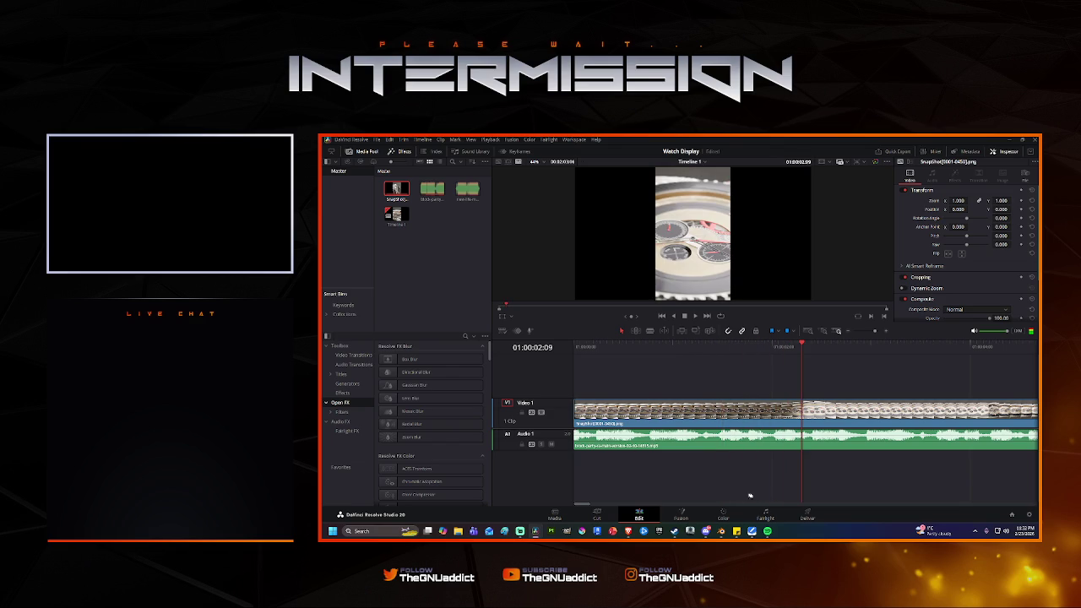
Clear Video 1 and Audio 1, then re-place the SnapShot sequence on Video 1.
click(603, 444)
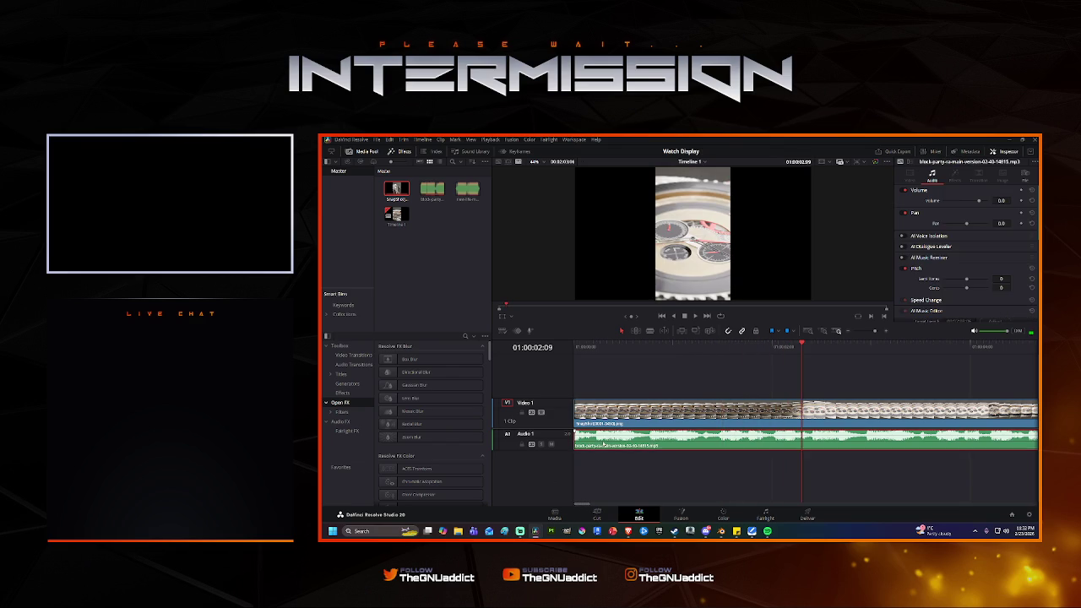
click(603, 412)
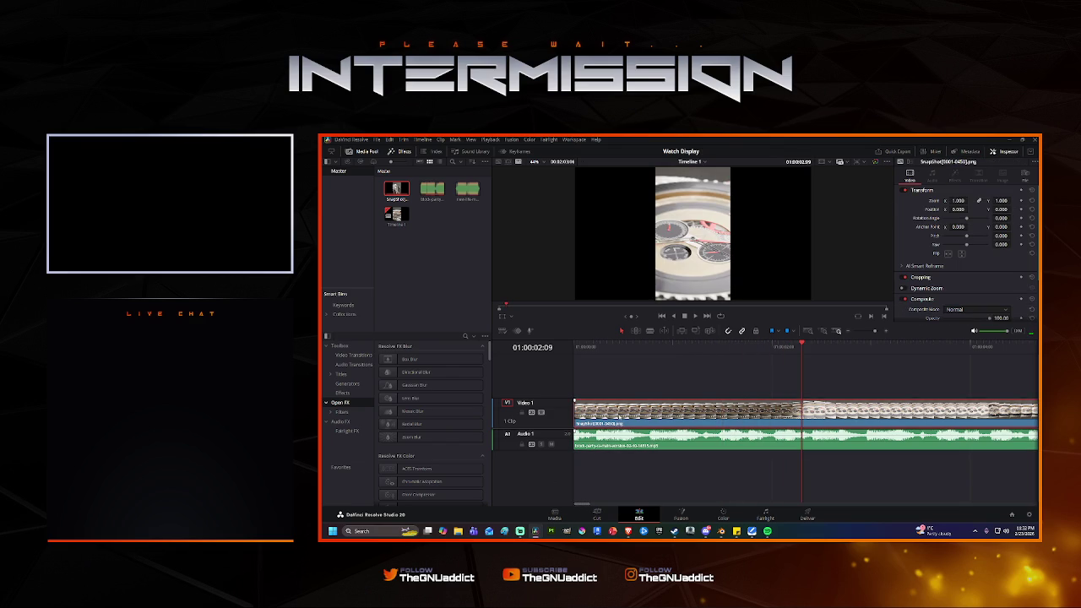
key(Delete)
key(Home)
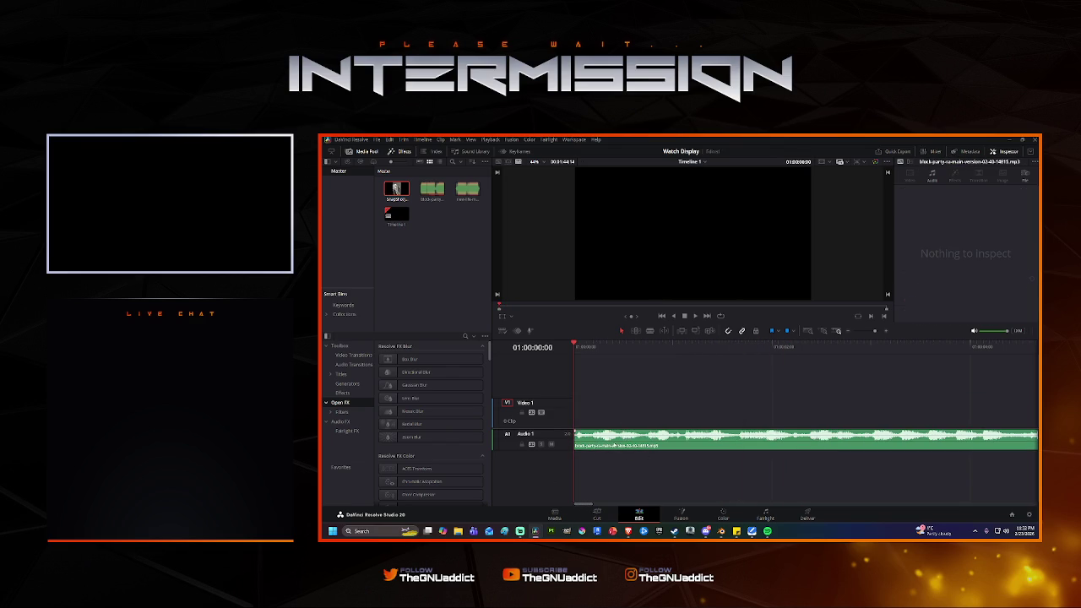
click(614, 444)
key(Delete)
drag(422, 209, 518, 356)
key(shift+F12)
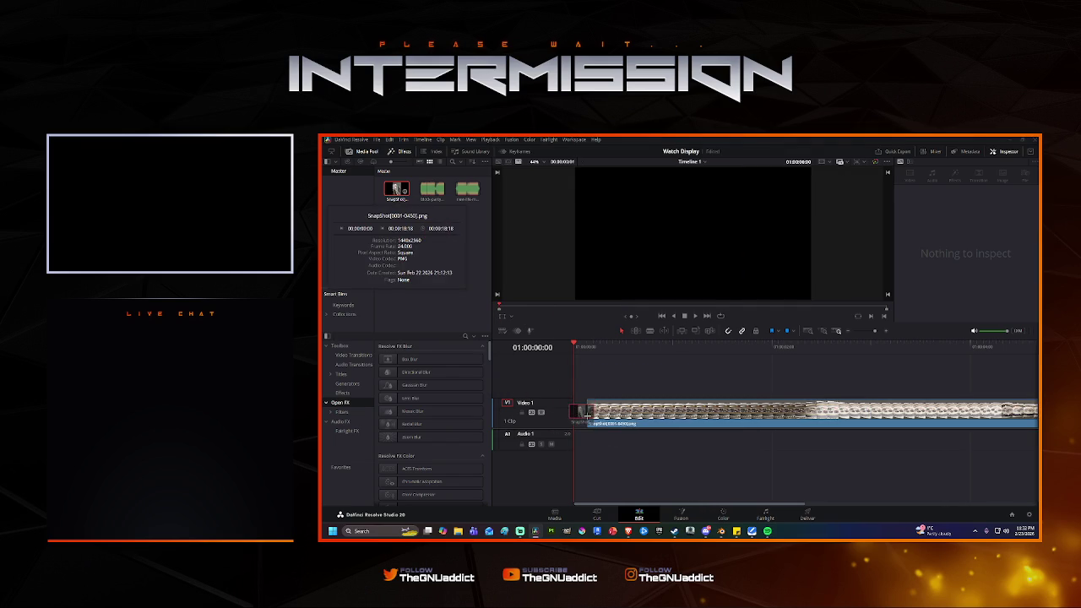
Add the music clip to Audio 1 at the start and play the edit full-screen.
double_click(436, 190)
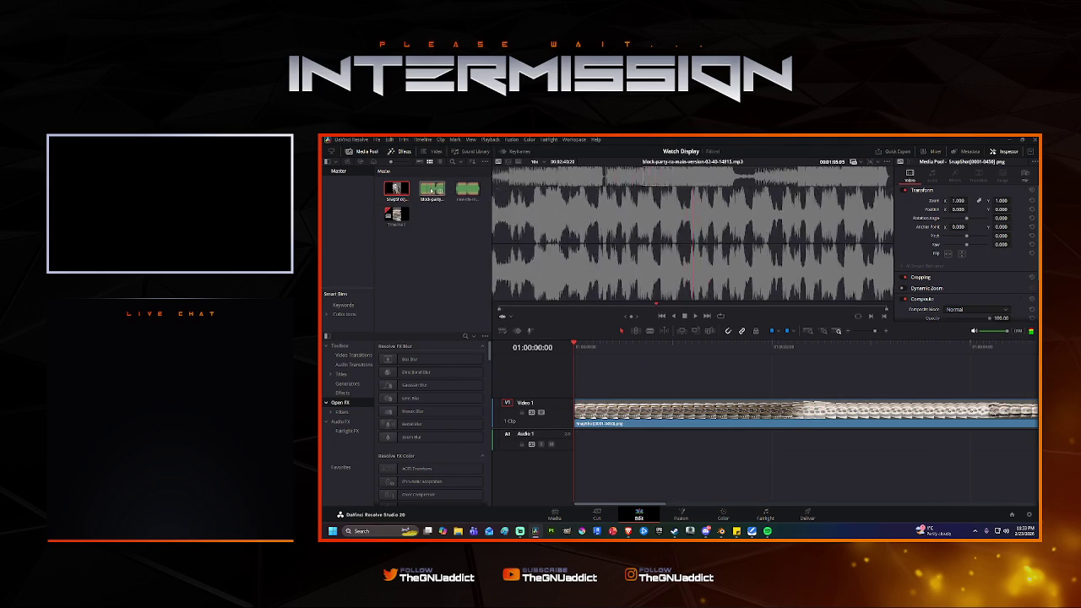
drag(429, 191, 586, 447)
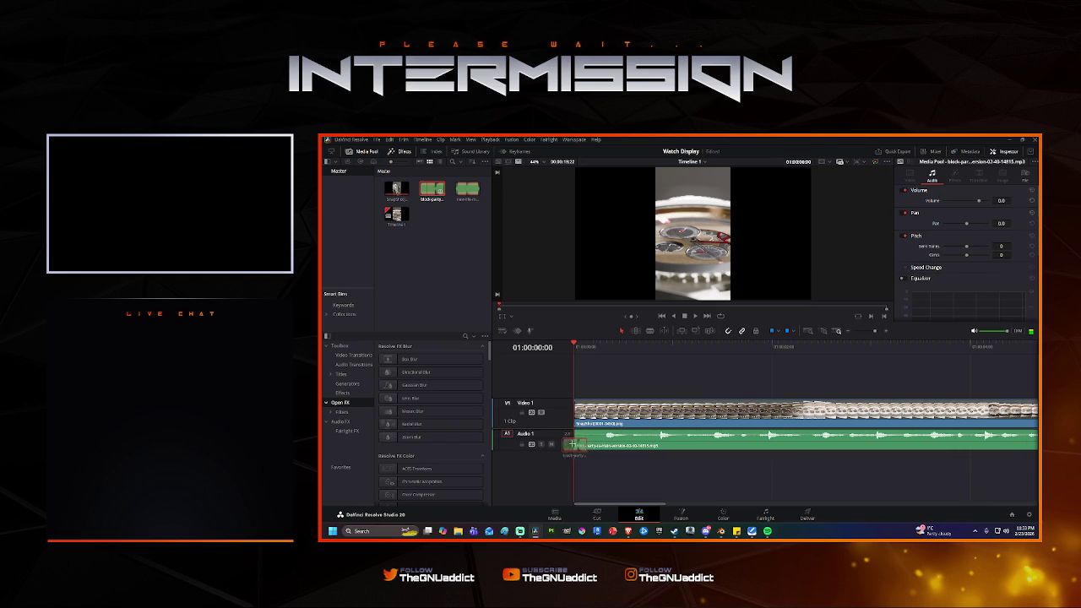
key(space)
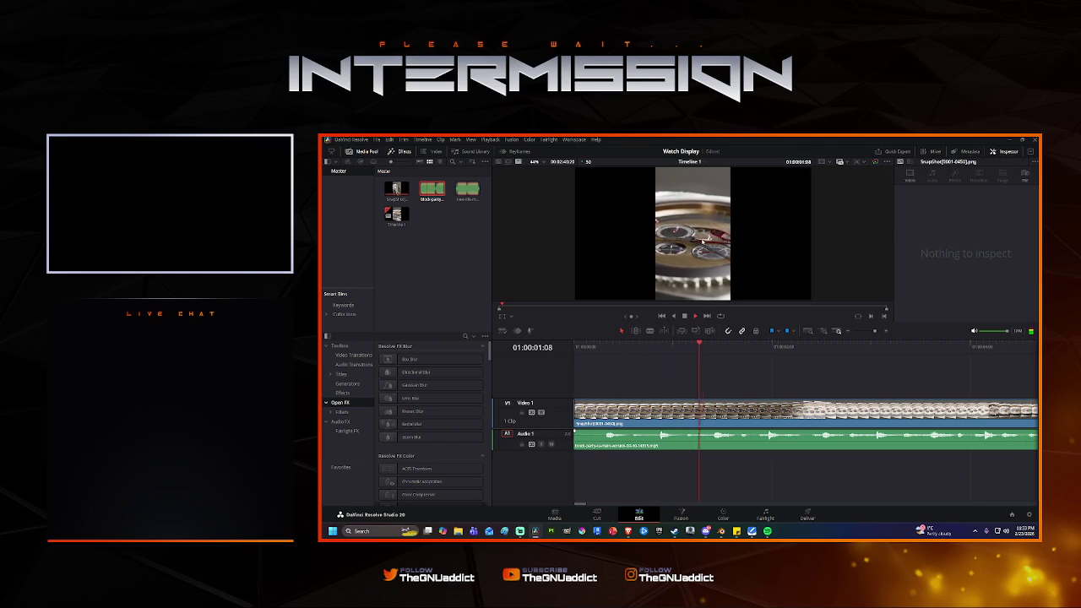
key(ctrl+f)
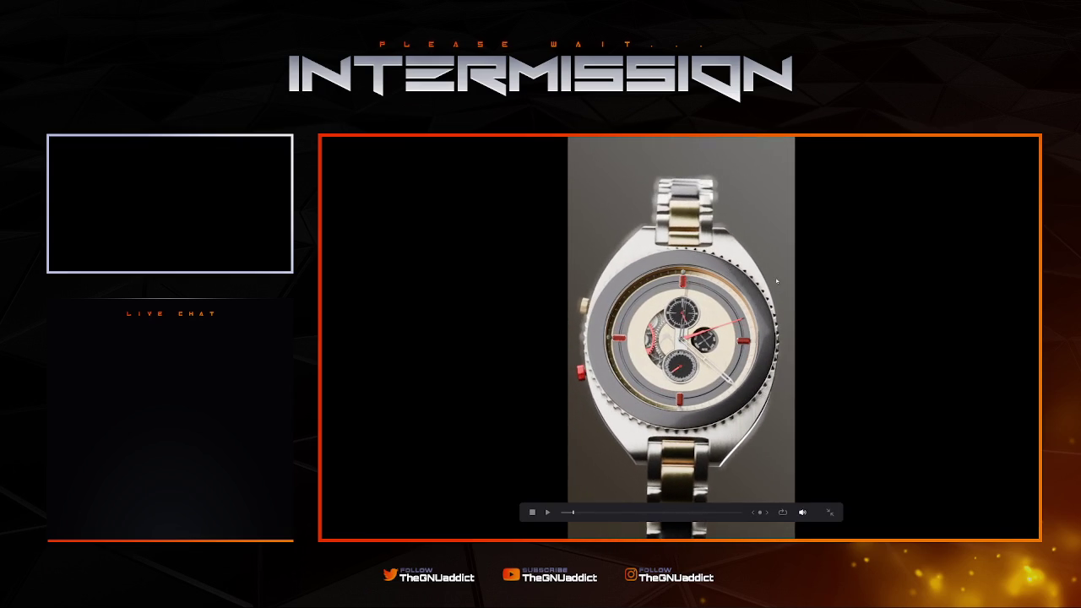
Exit full-screen playback and review the Project Settings, closing them with Cancel.
key(Escape)
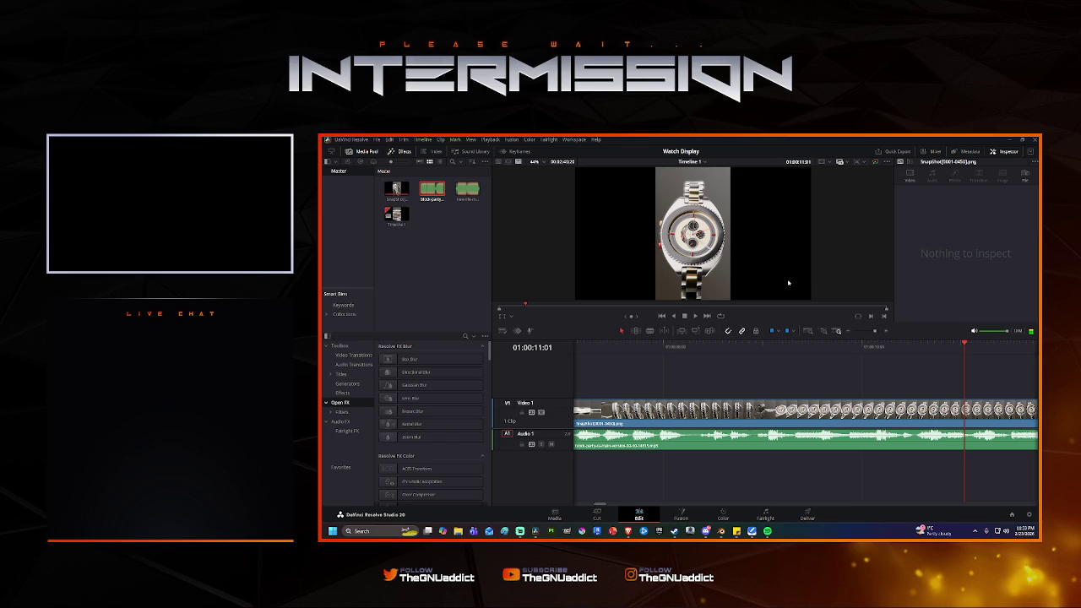
mouse_move(675, 531)
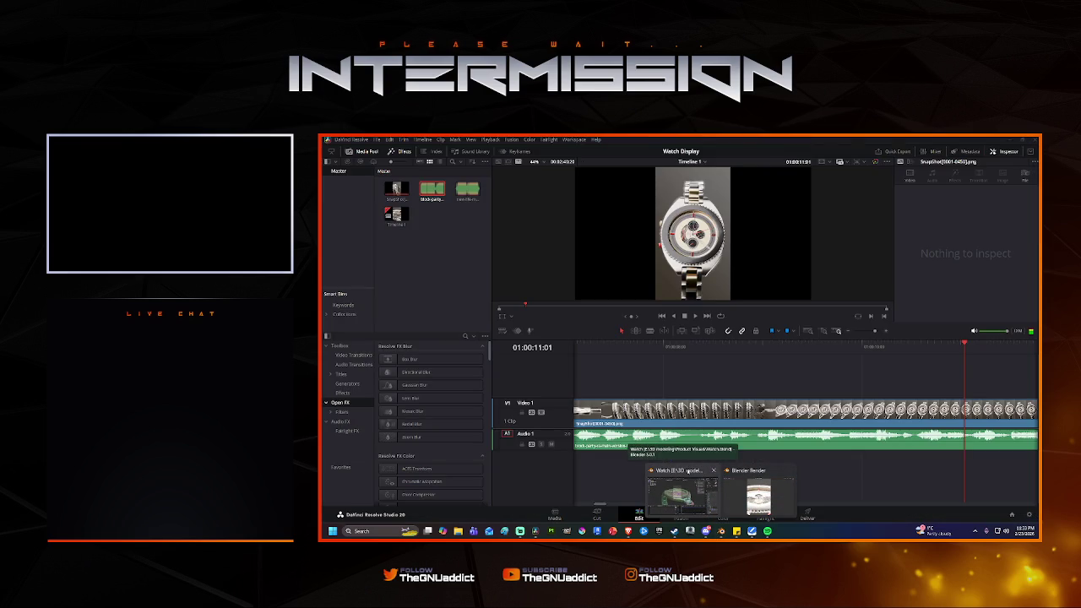
click(1029, 515)
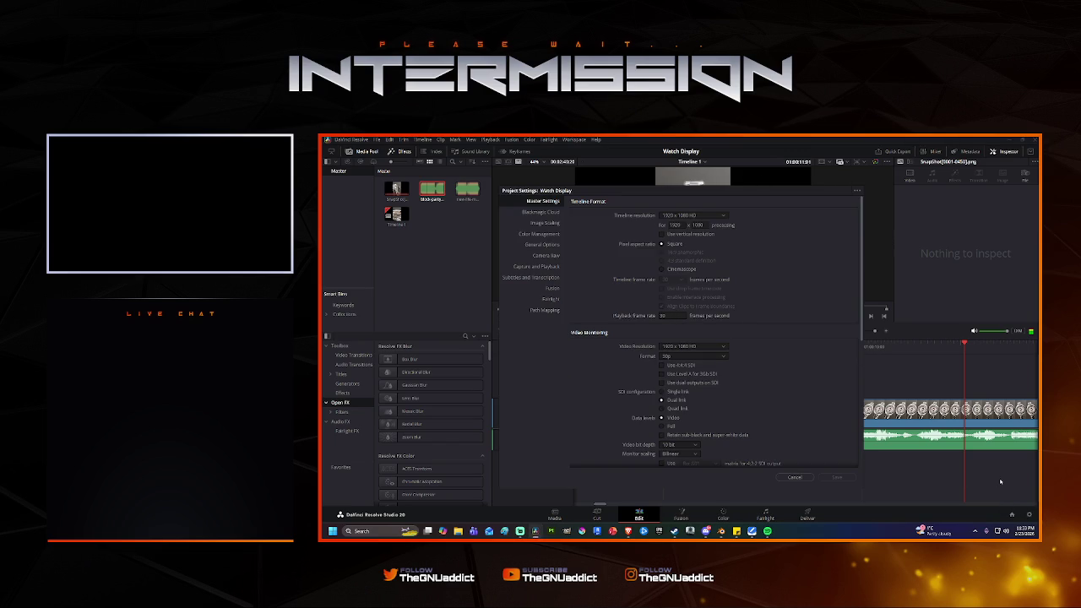
click(795, 478)
mouse_move(535, 531)
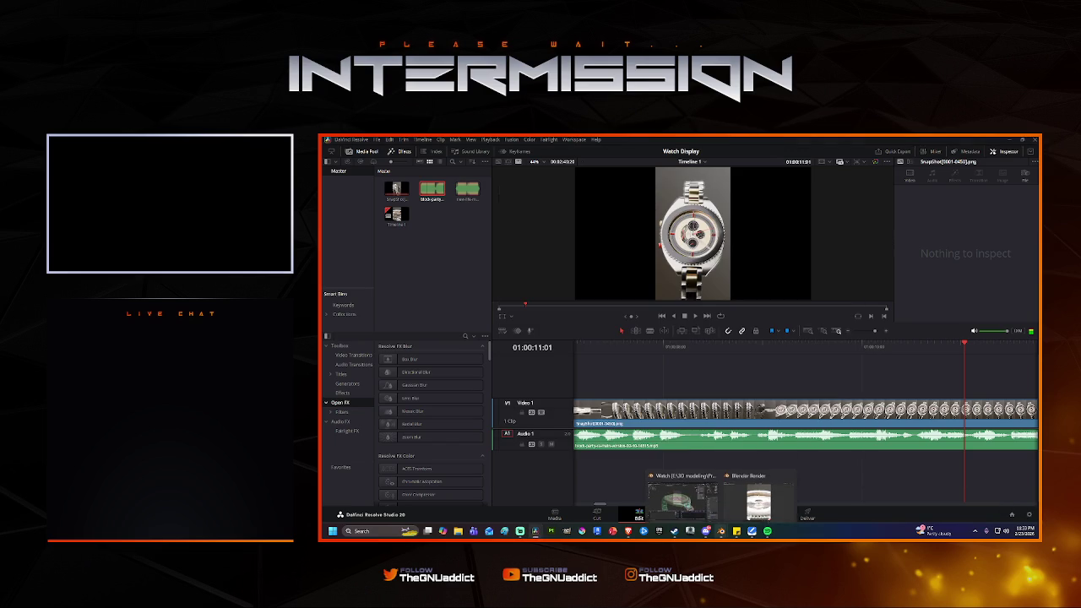
Set Blender's frame rate to Custom with 60 FPS and base 2, then play the animation.
click(691, 505)
click(920, 310)
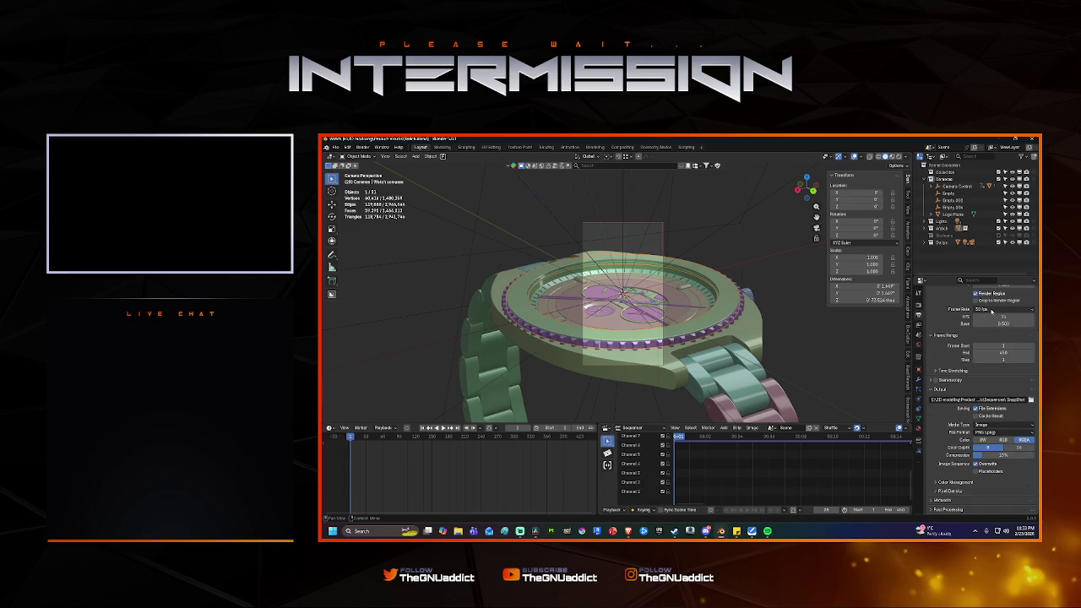
click(992, 310)
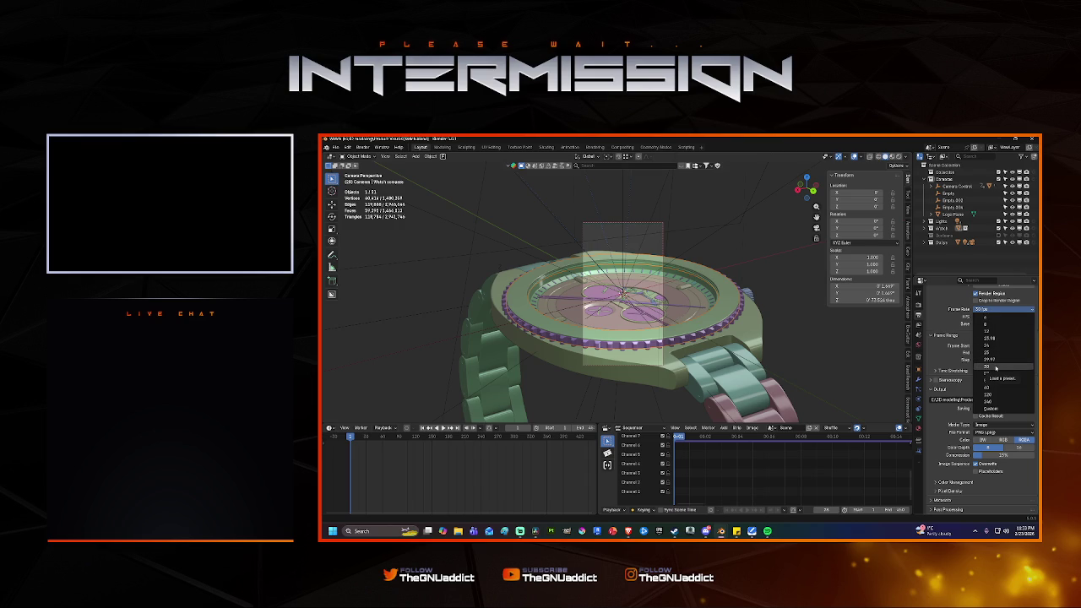
click(990, 409)
click(998, 318)
text(60)
key(Return)
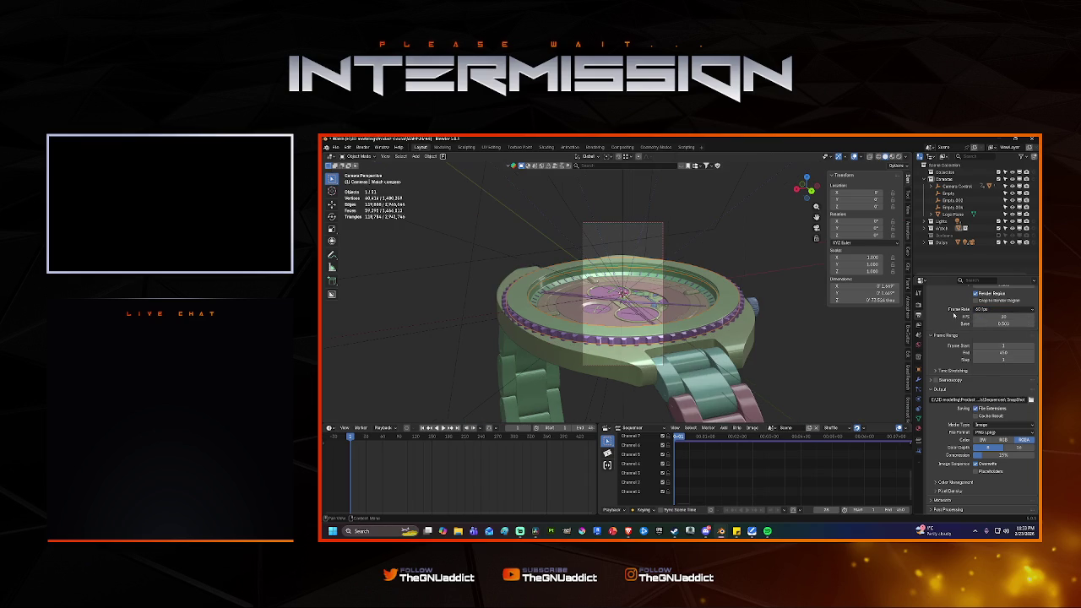
click(996, 324)
text(2)
key(Return)
key(space)
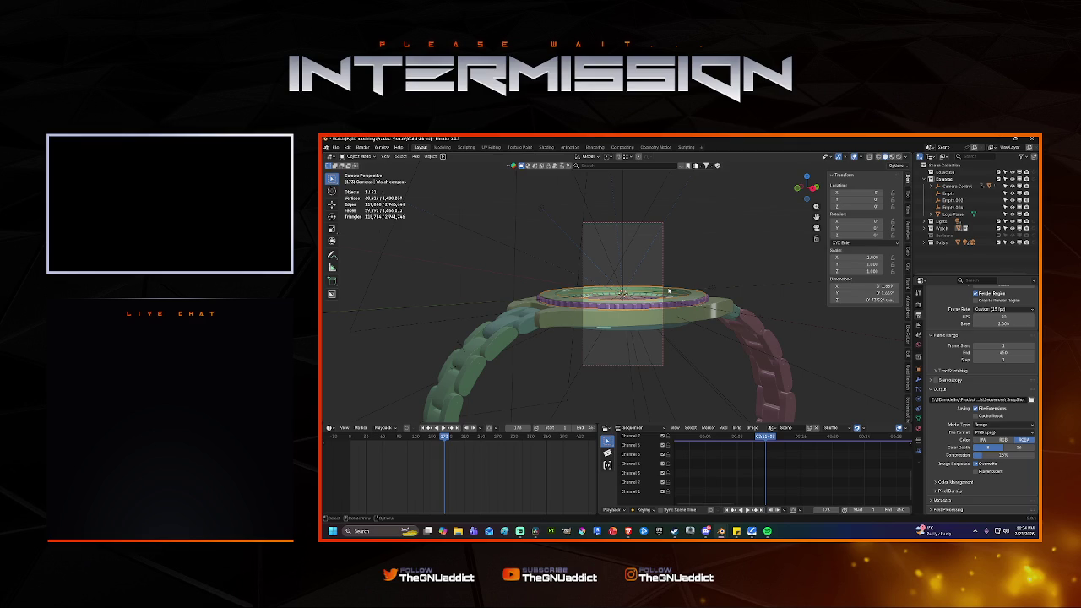
key(space)
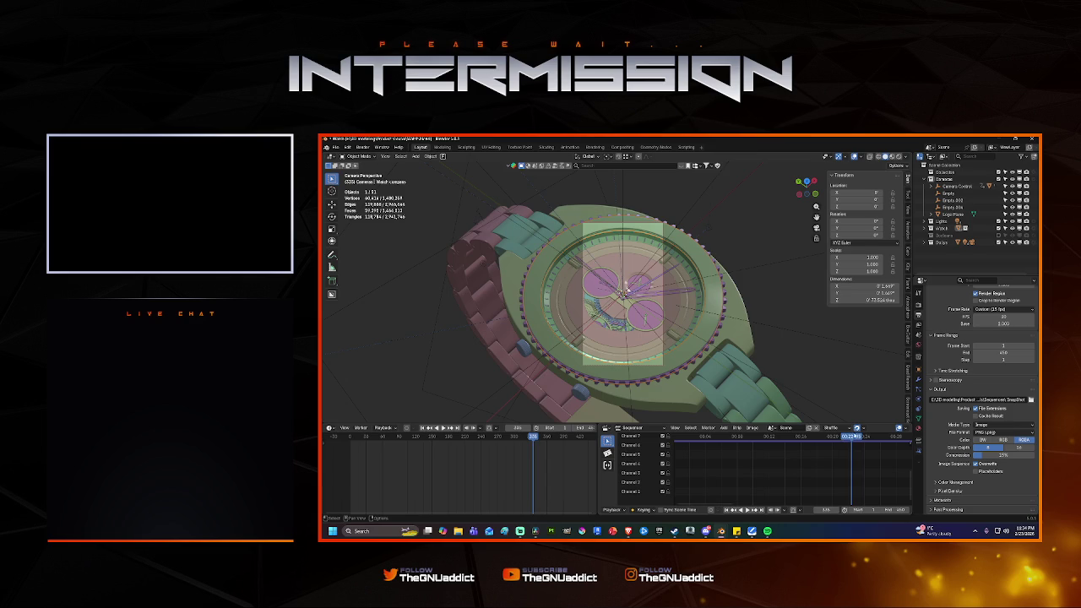
drag(852, 437, 903, 447)
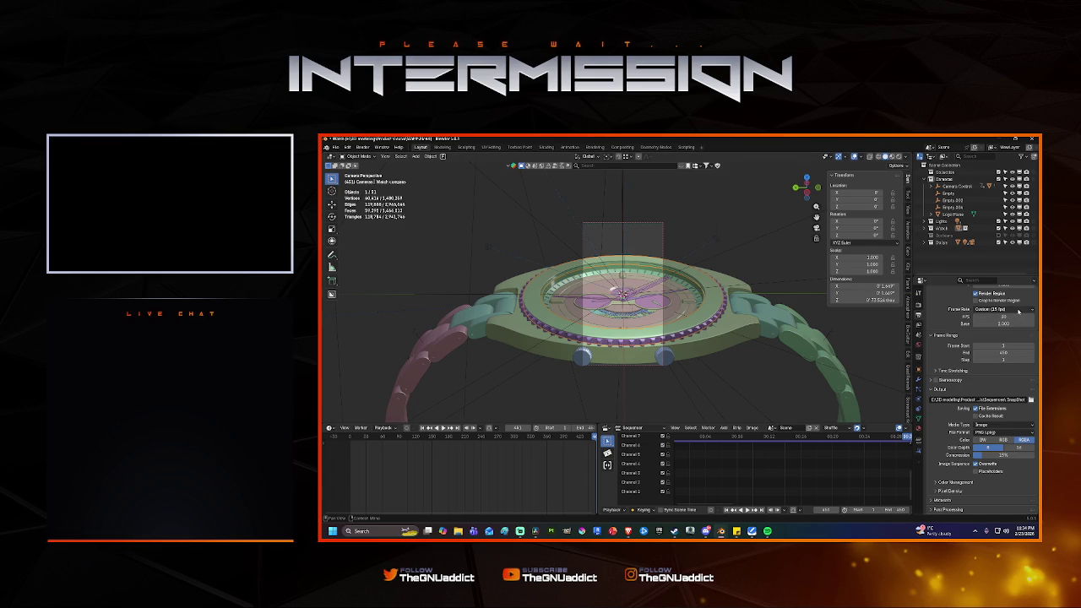
scroll(1018, 326, up, 2)
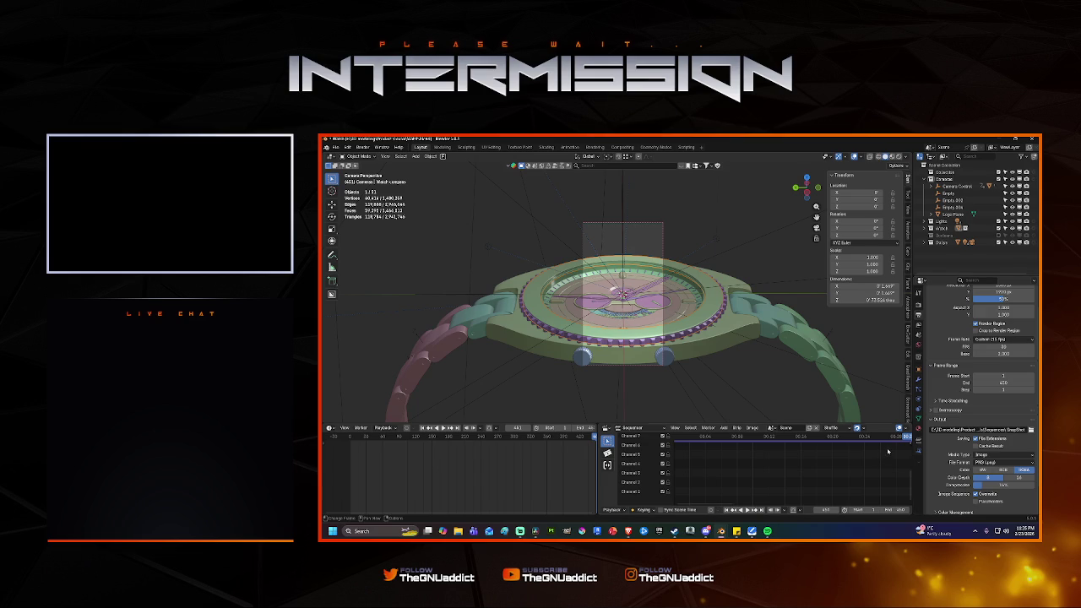
Widen the sequencer area and play back the animation from an earlier frame.
drag(599, 464, 488, 466)
key(space)
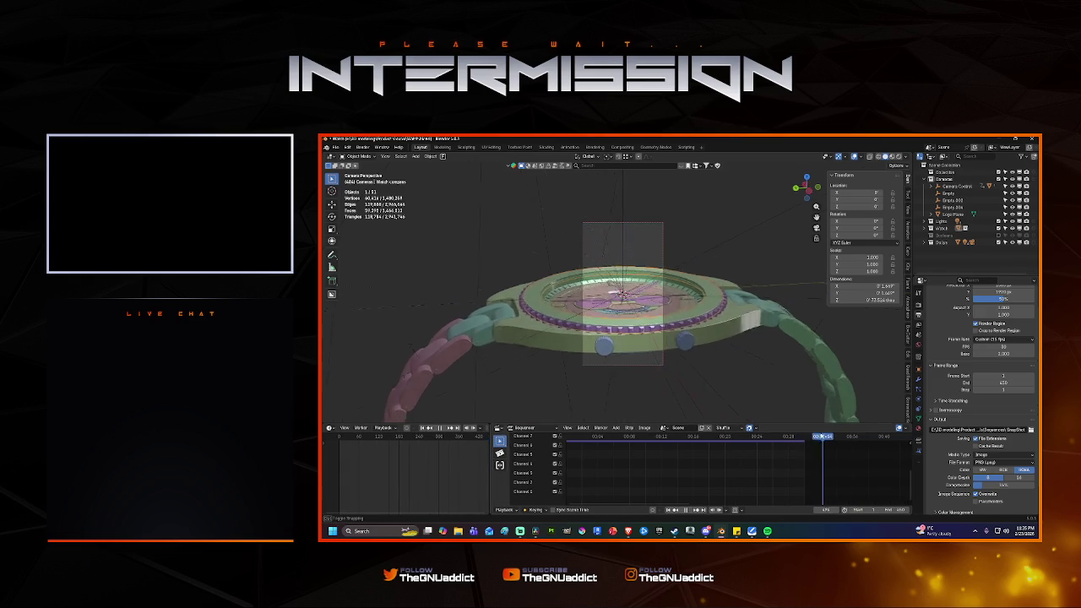
key(space)
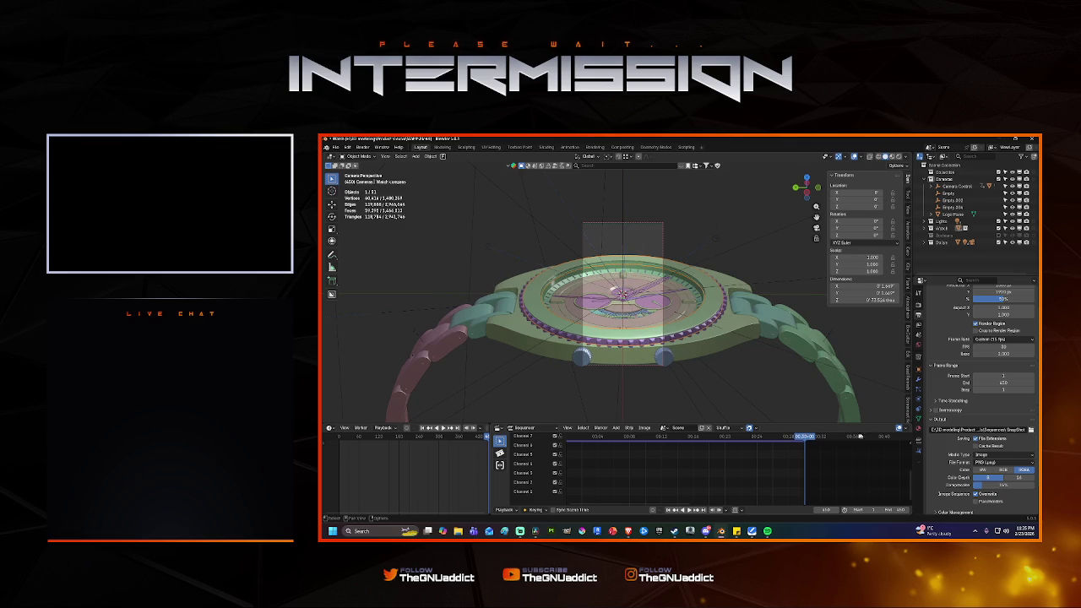
click(758, 436)
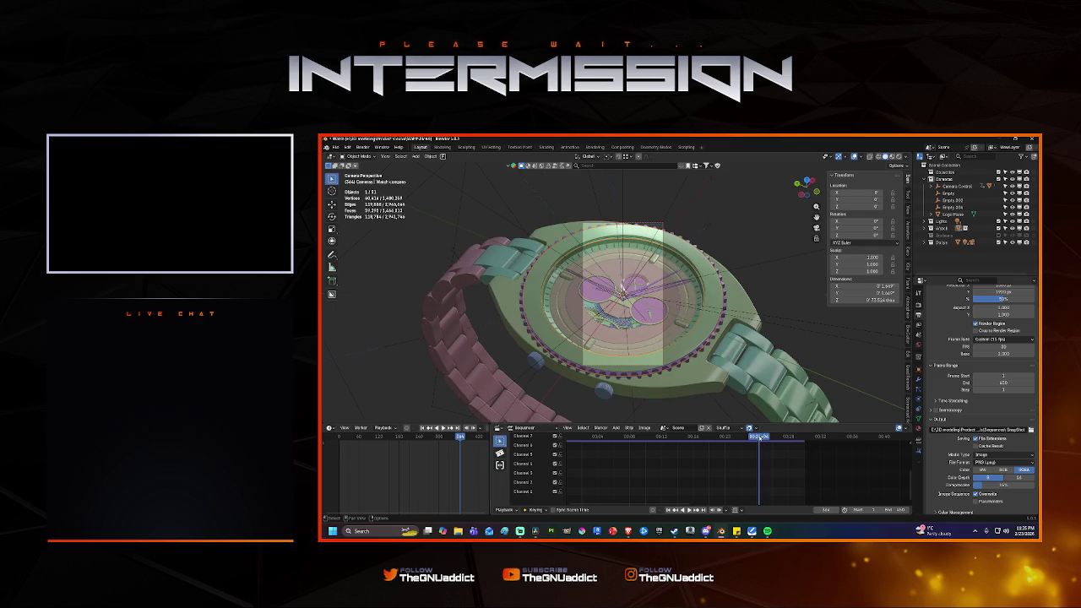
key(space)
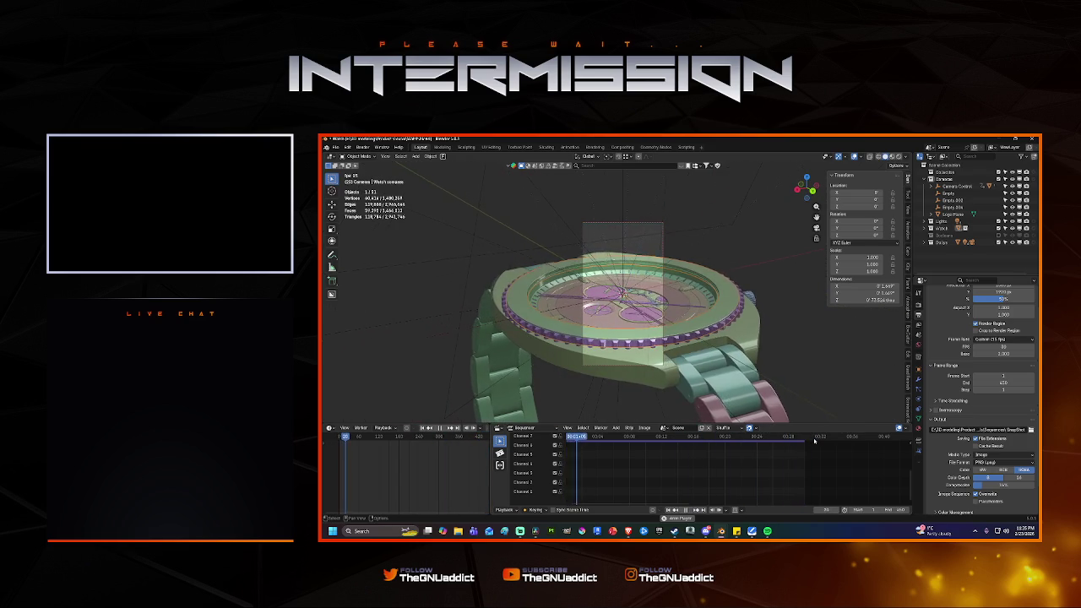
key(space)
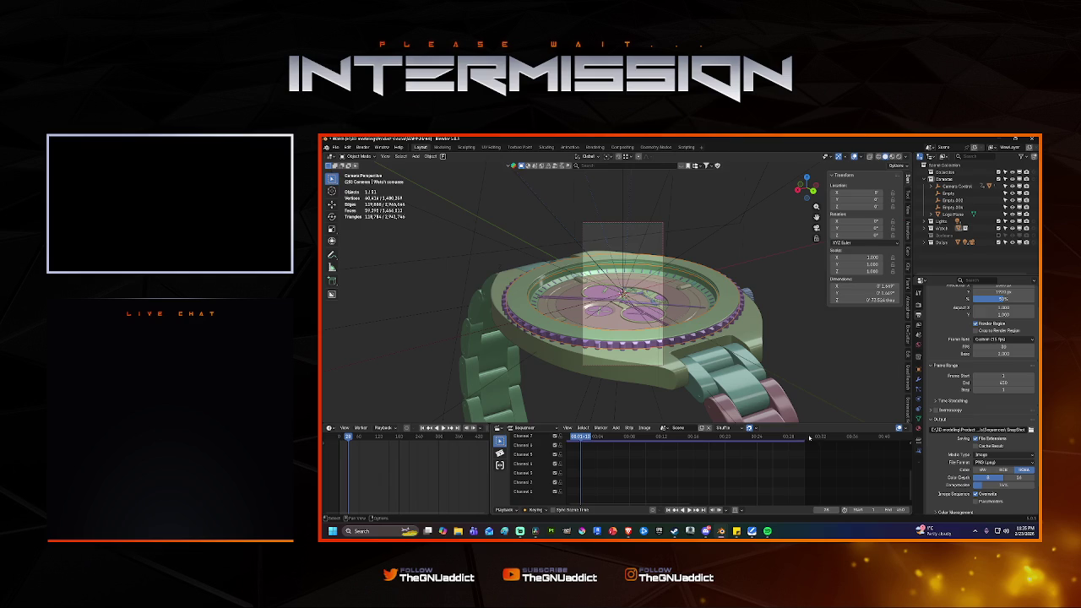
Jump to frame 418, resize the timeline area, and play through the final frames.
click(787, 439)
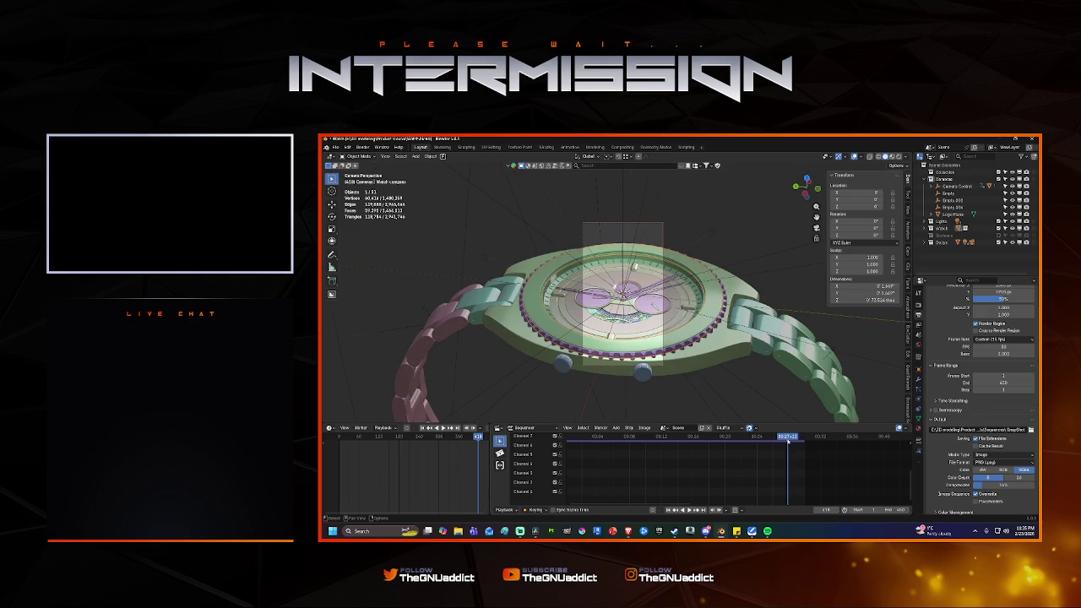
drag(487, 445, 534, 445)
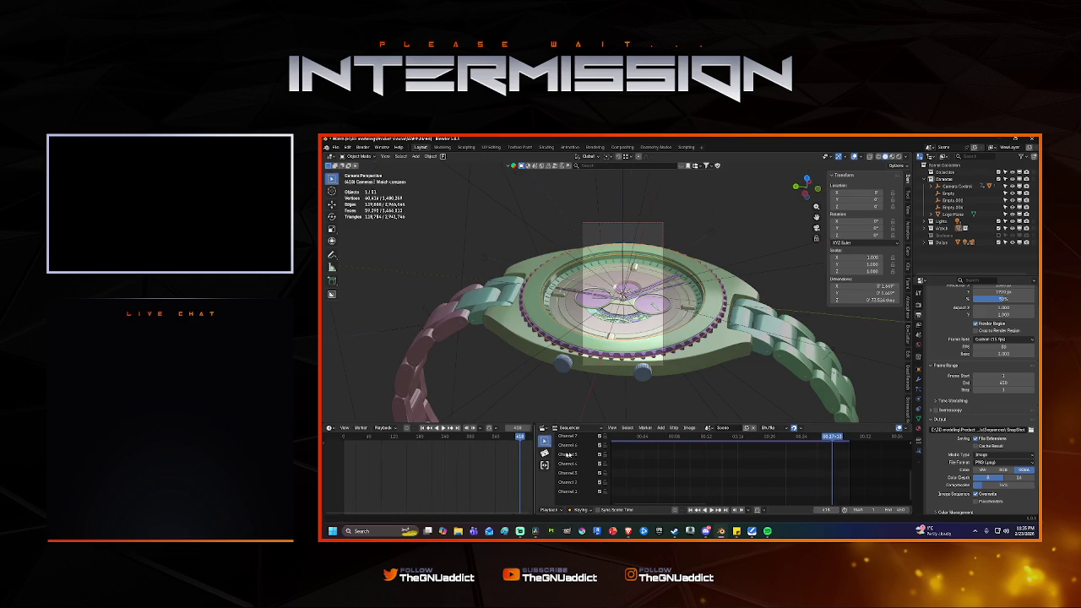
scroll(658, 449, up, 2)
scroll(658, 449, up, 1)
right_click(658, 450)
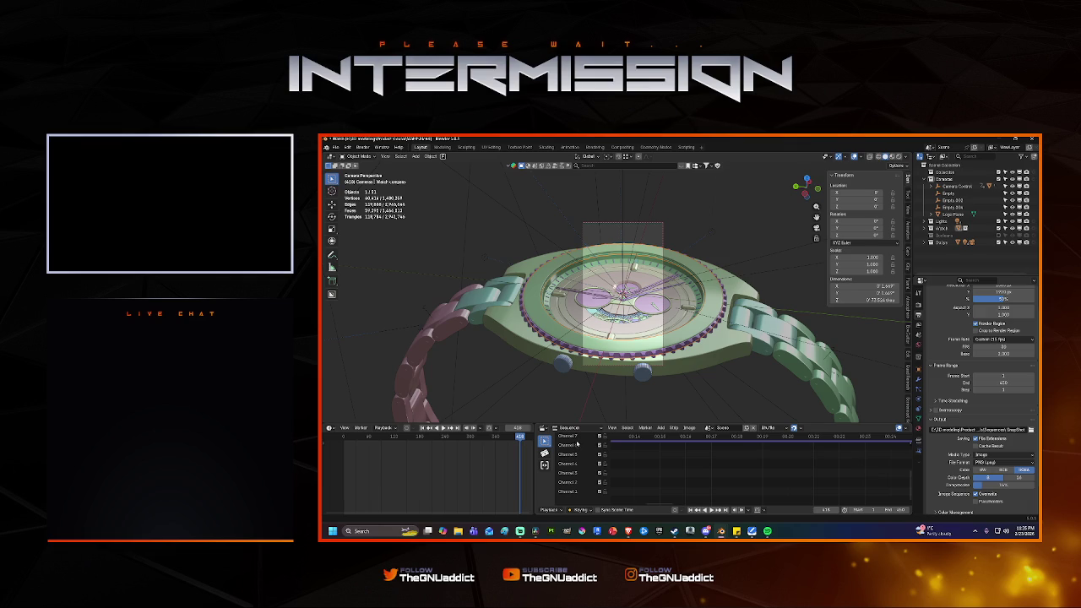
scroll(734, 441, down, 5)
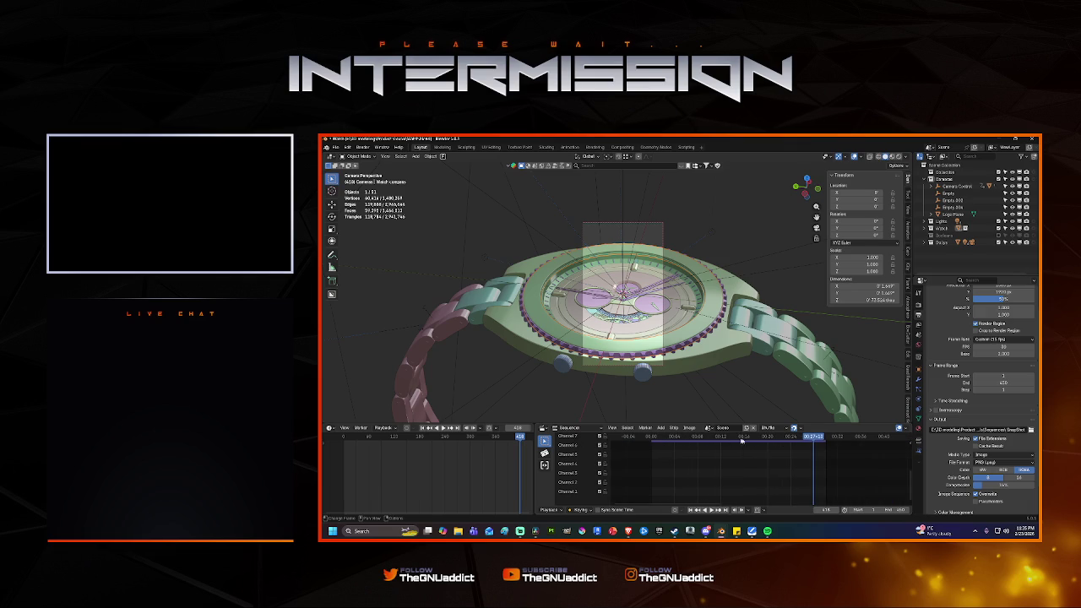
key(space)
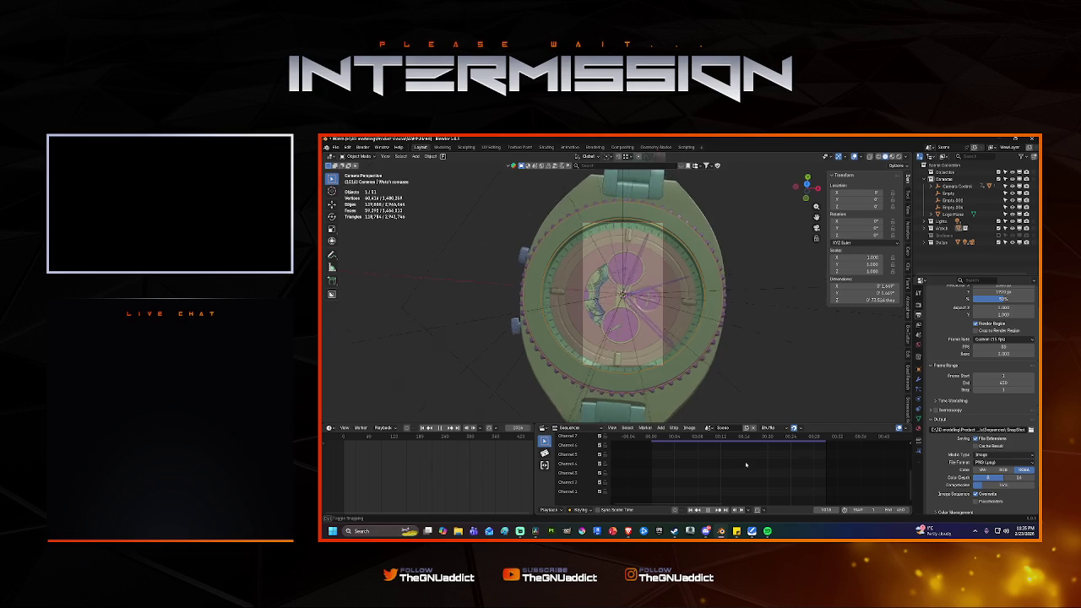
key(space)
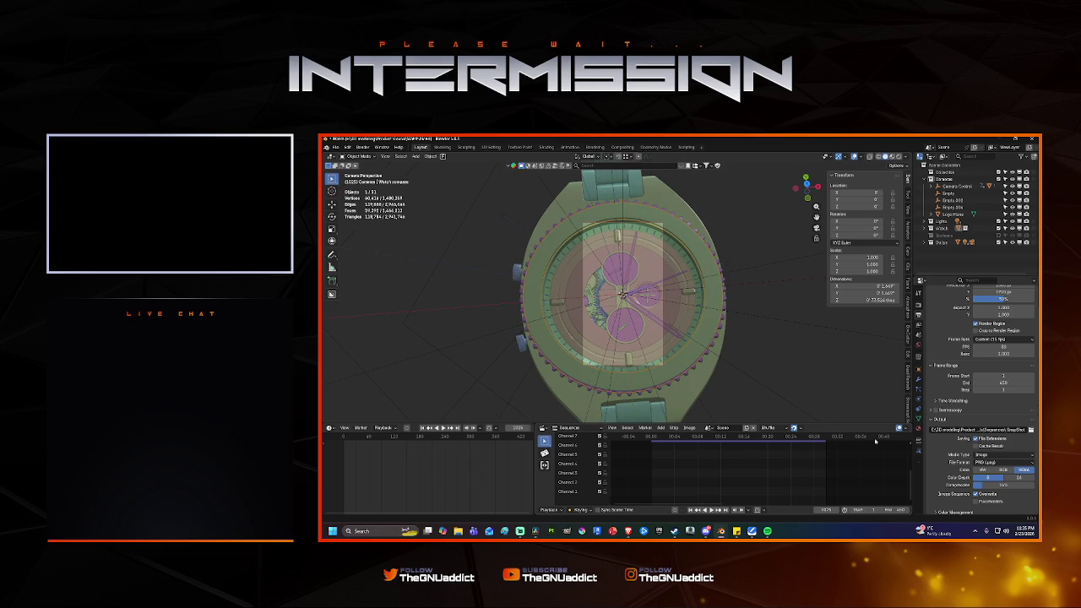
scroll(1005, 364, up, 1)
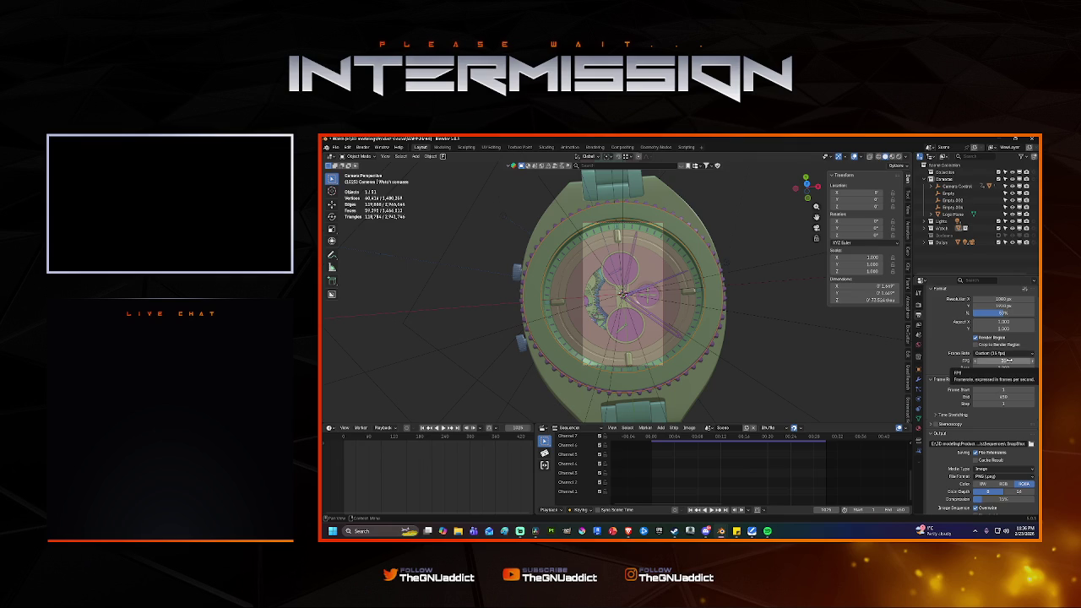
Check playback speed, stopping at frame 127, and set the frame rate base to 1.000.
key(space)
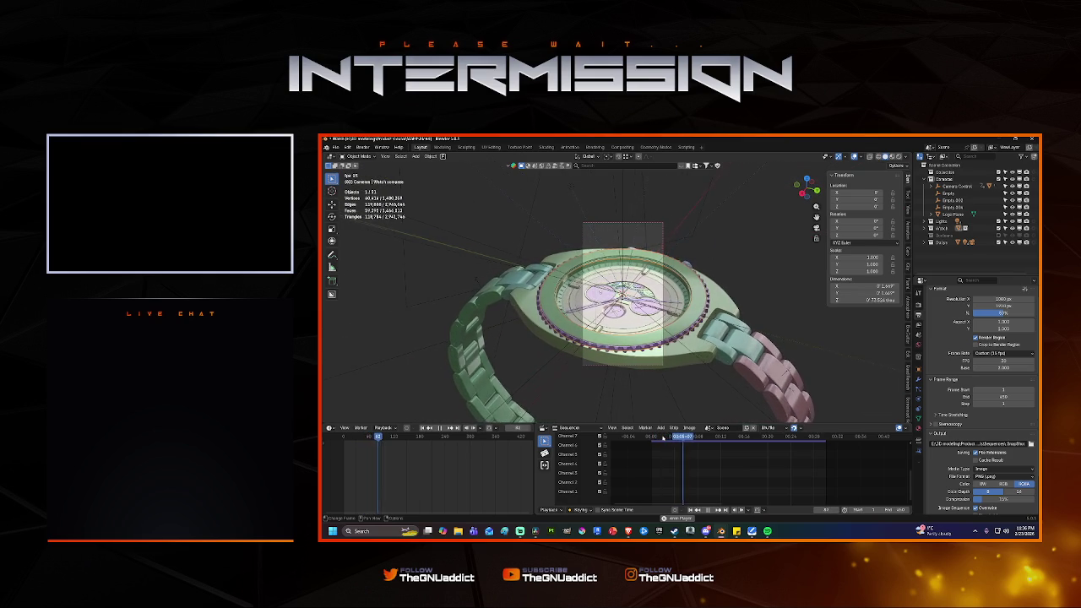
key(space)
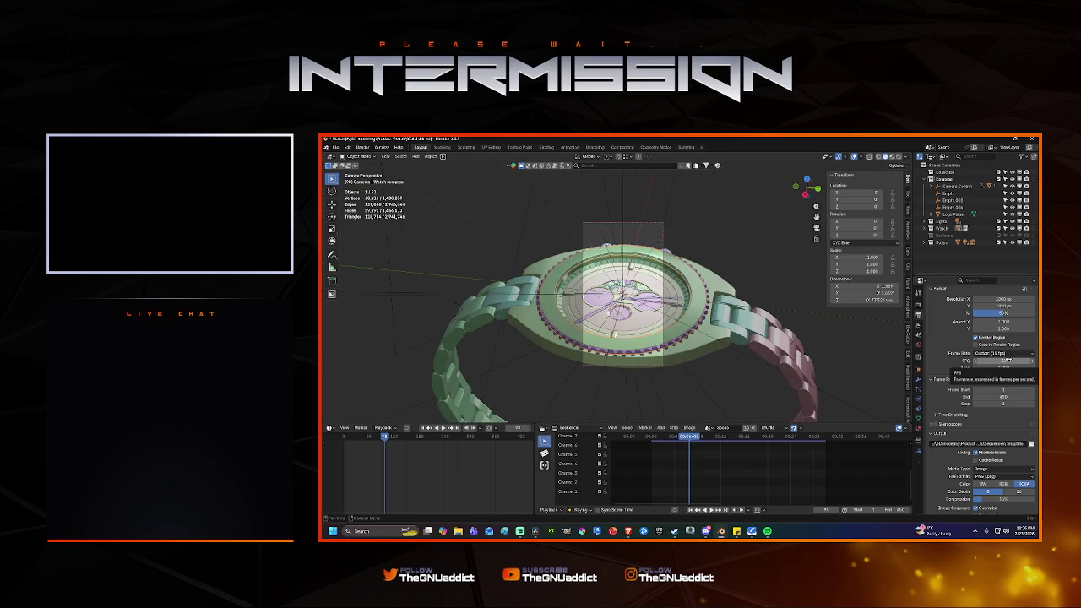
key(space)
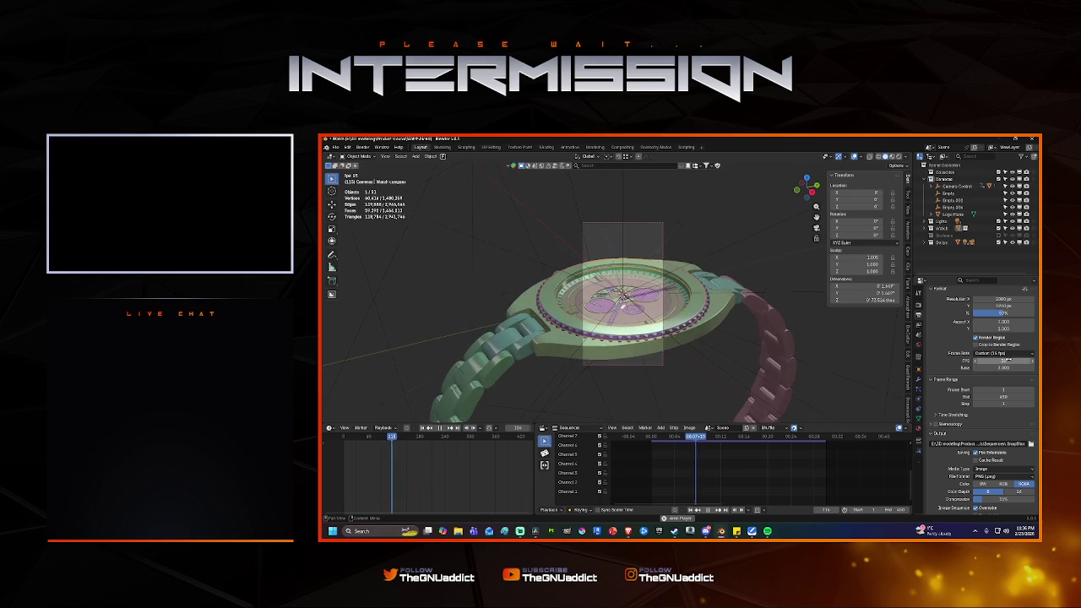
key(space)
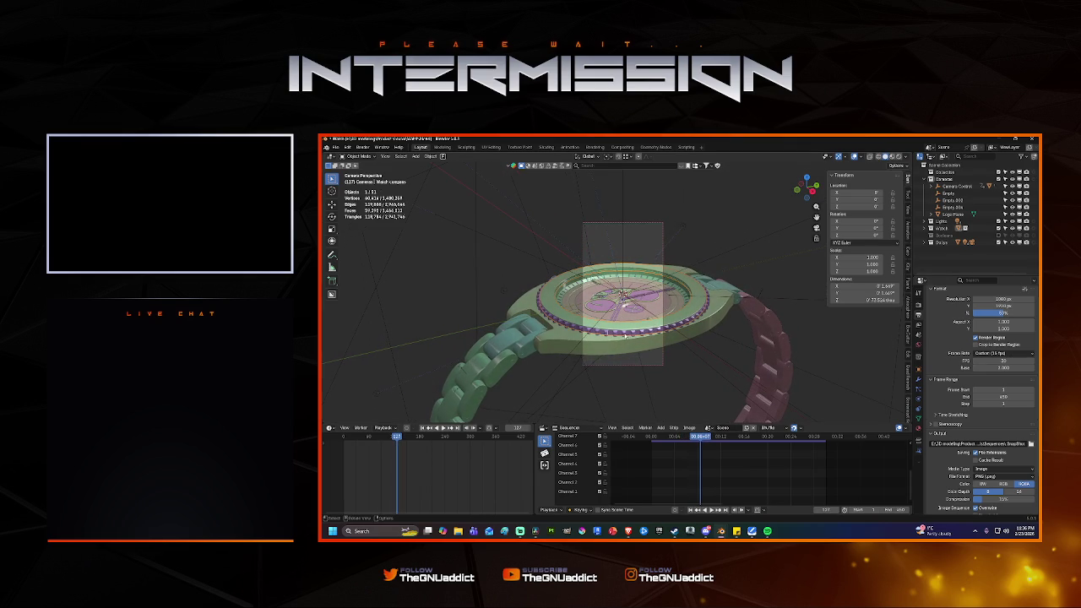
click(1004, 368)
key(Return)
Choose the 30 fps frame rate preset and test playback at the new rate.
click(1003, 355)
click(1003, 355)
click(1003, 355)
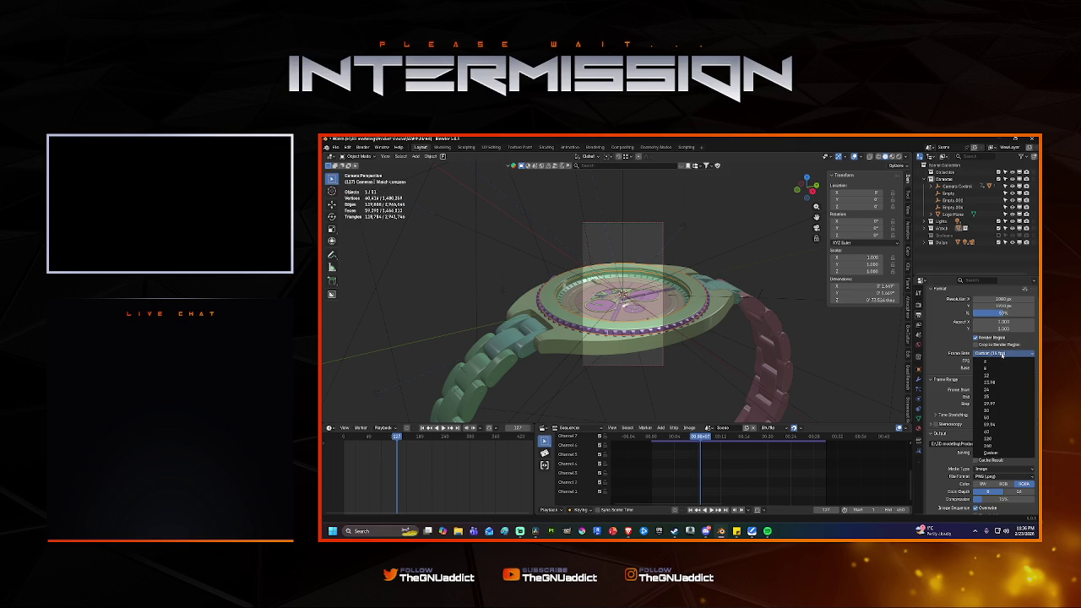
click(991, 411)
key(space)
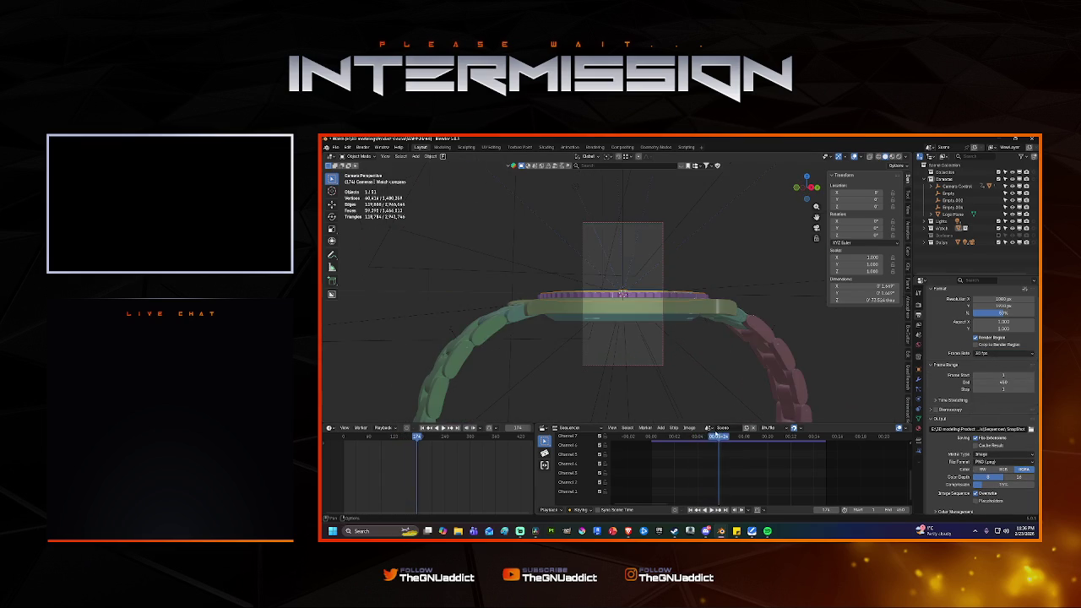
key(Escape)
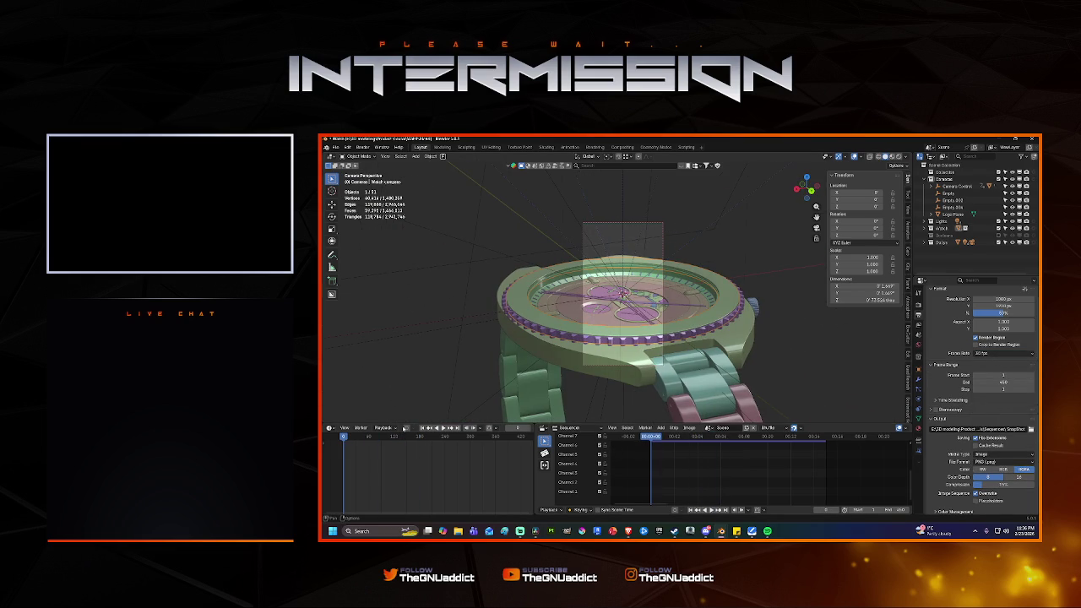
click(384, 428)
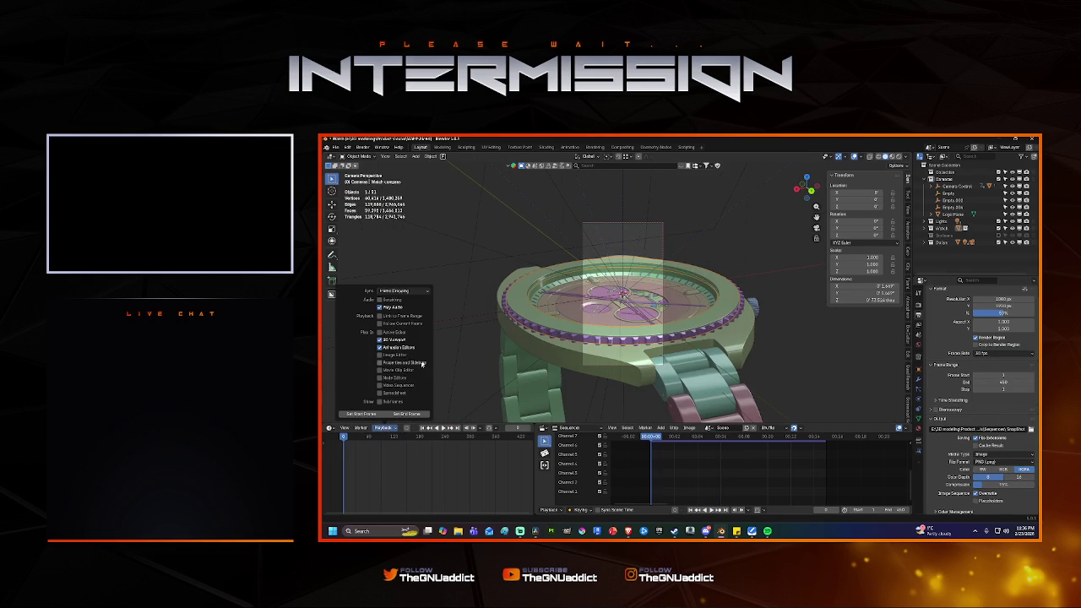
Keep Frame Dropping as the playback sync mode and preview the animation up to frame 132.
click(403, 291)
click(402, 307)
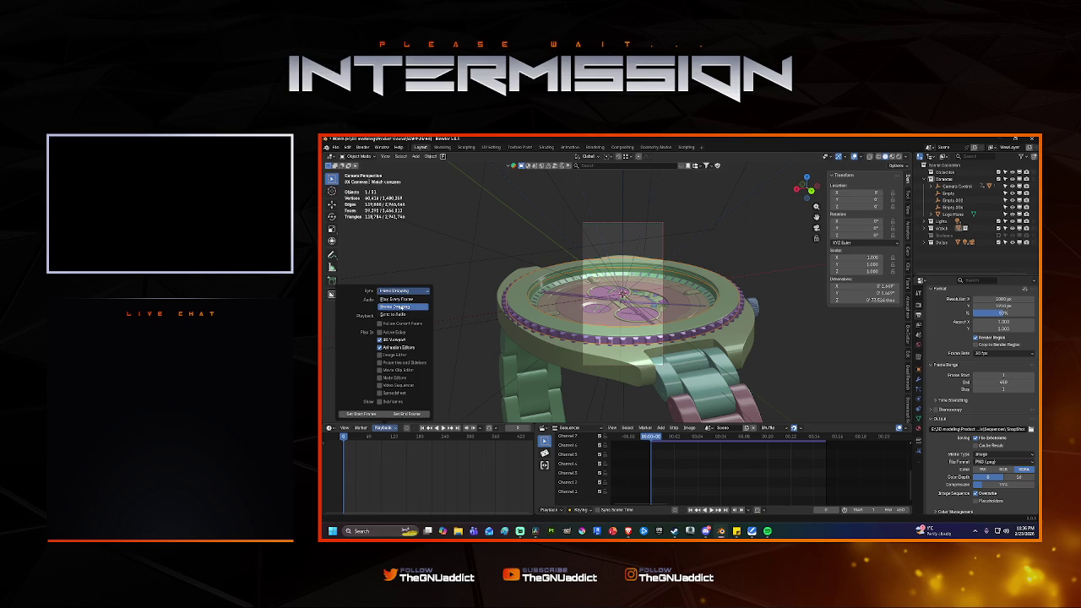
key(space)
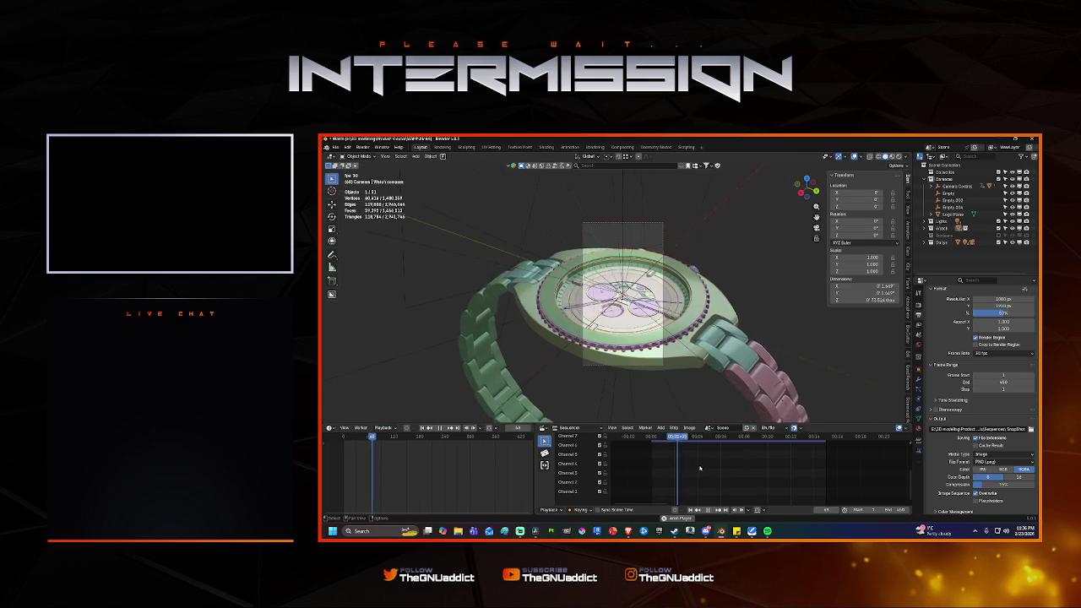
key(space)
Set the render resolution scale to 200%.
click(1005, 313)
text(200)
key(Return)
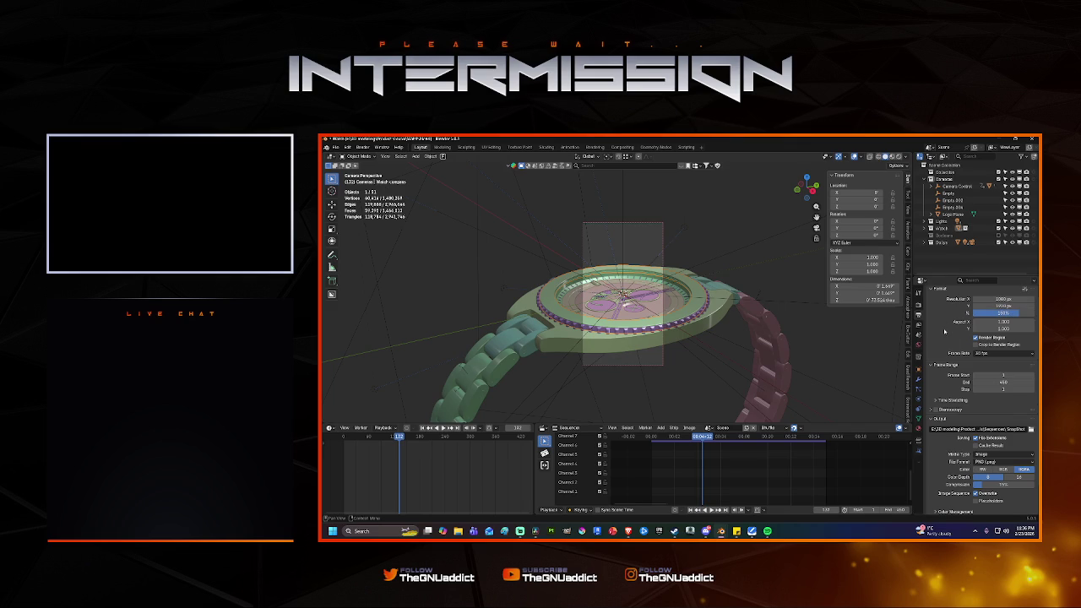
Switch the render engine to Cycles and set the noise threshold to 0.0050.
click(920, 306)
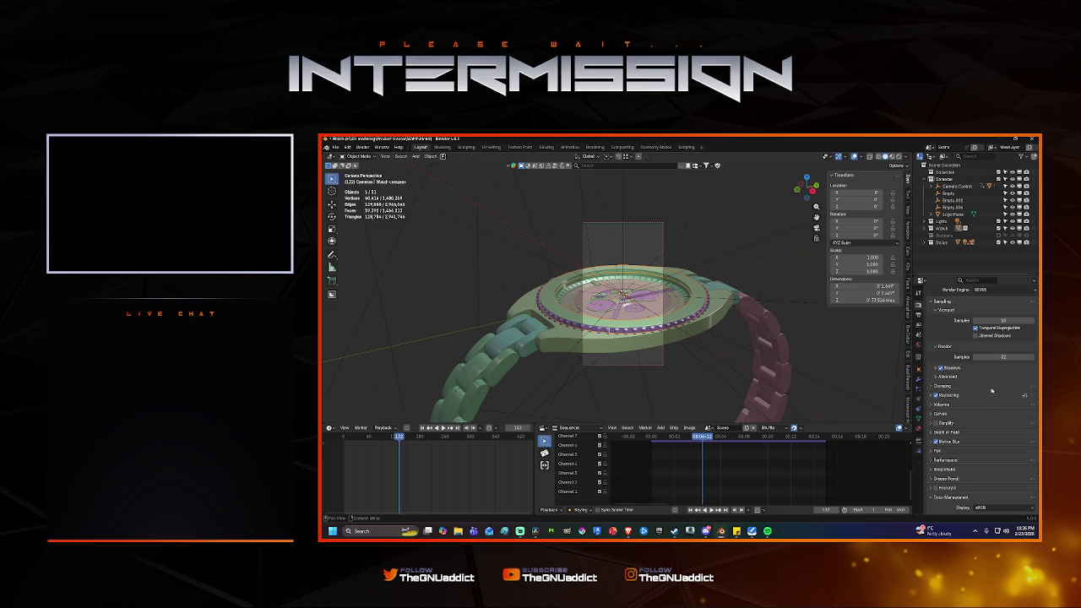
click(984, 290)
click(984, 313)
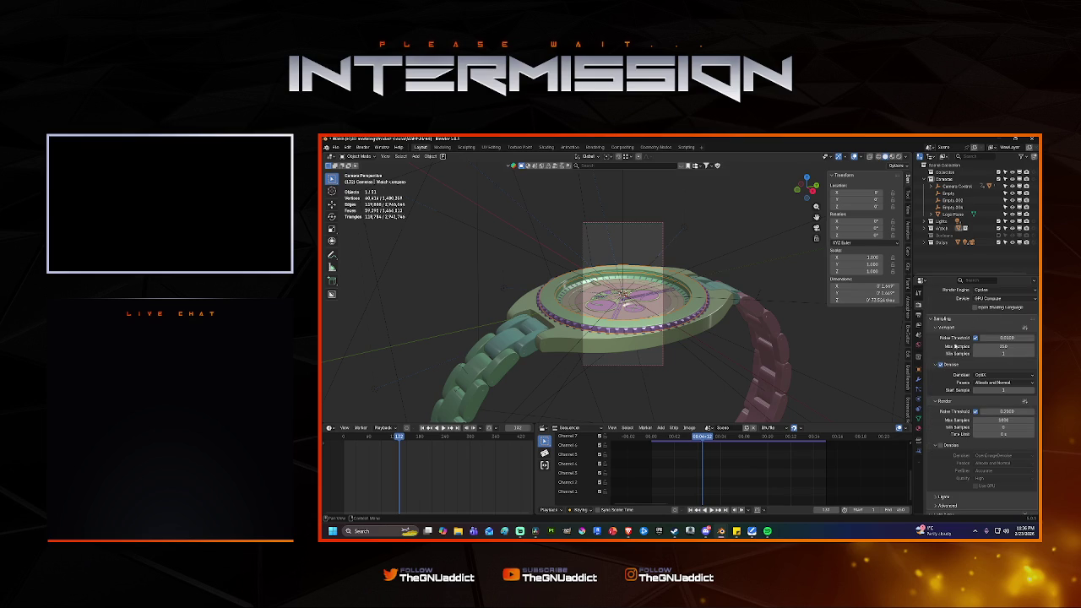
click(1013, 410)
text(0.00)
key(Return)
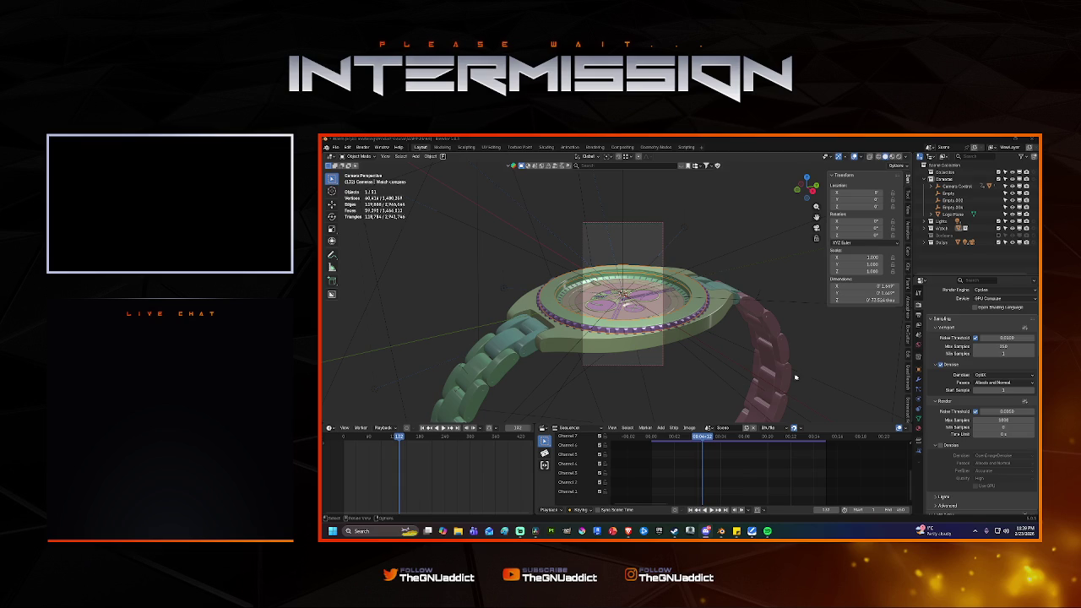
Check the timeline Playback options, then return to the Output properties with format and frame range.
scroll(959, 395, up, 1)
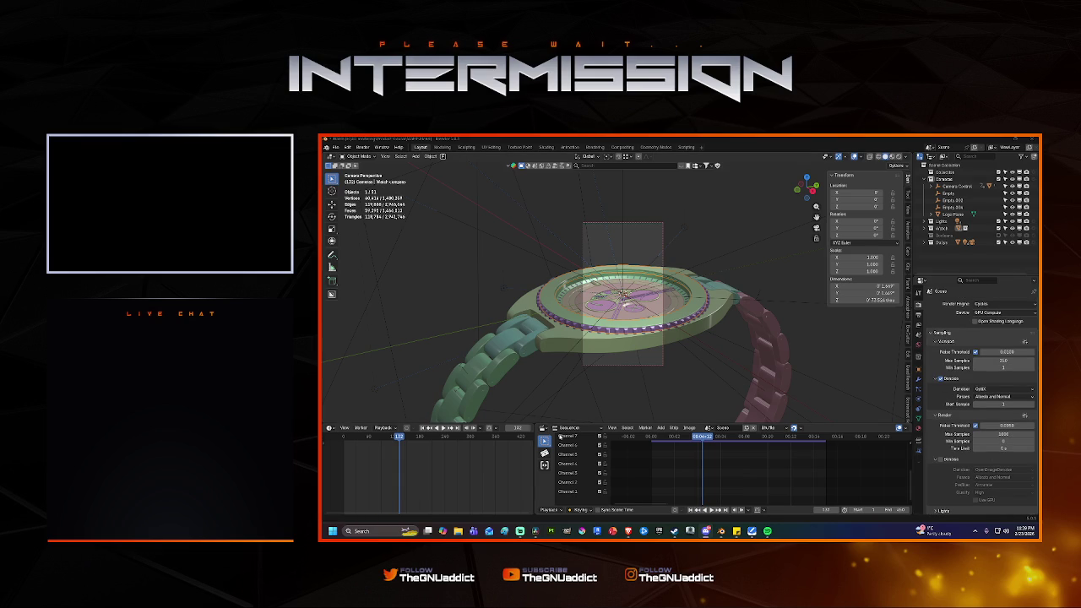
click(382, 428)
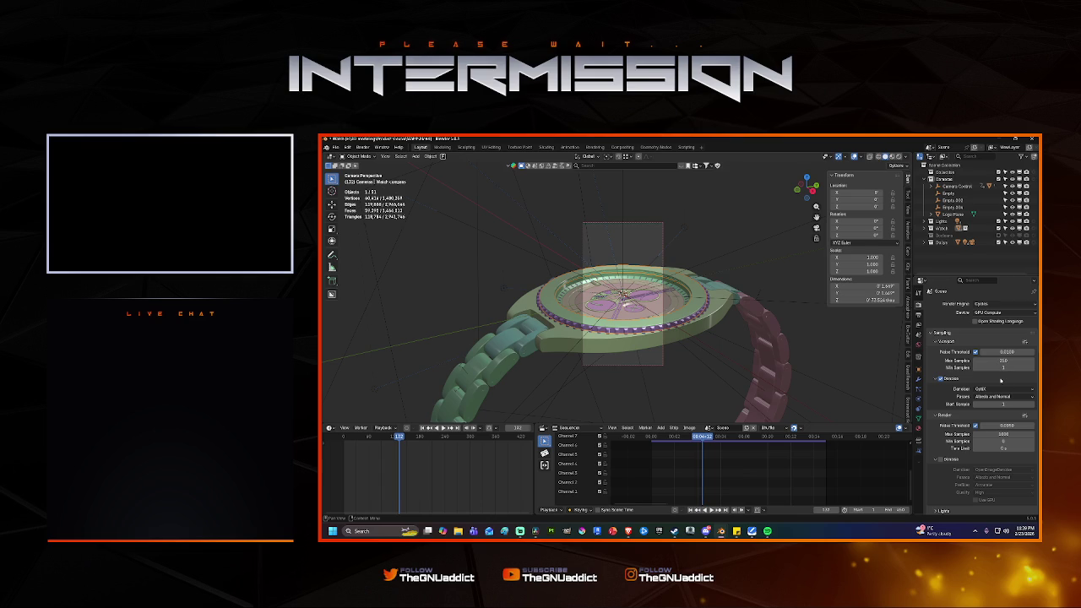
scroll(1001, 381, down, 3)
click(920, 314)
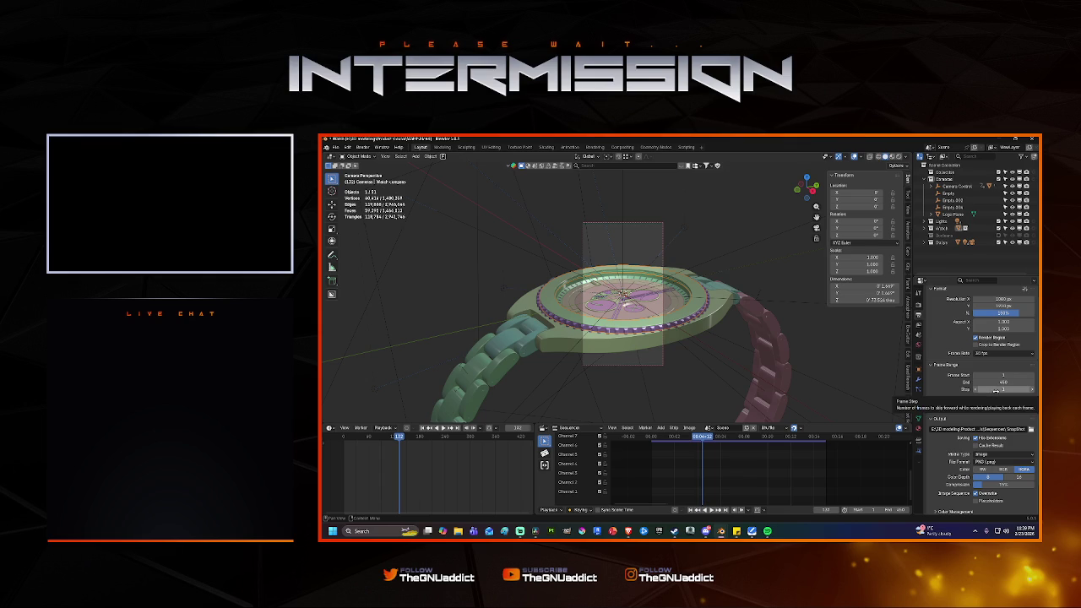
Set the frame range step to 2 so every second frame of 1–450 renders.
click(996, 390)
text(2)
key(Return)
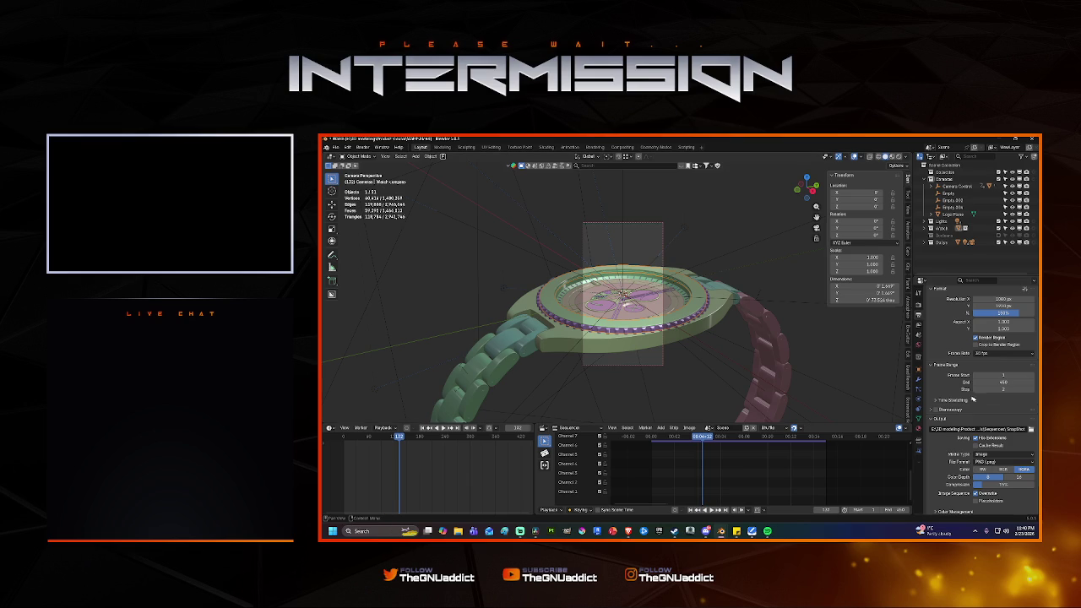
scroll(1001, 410, down, 2)
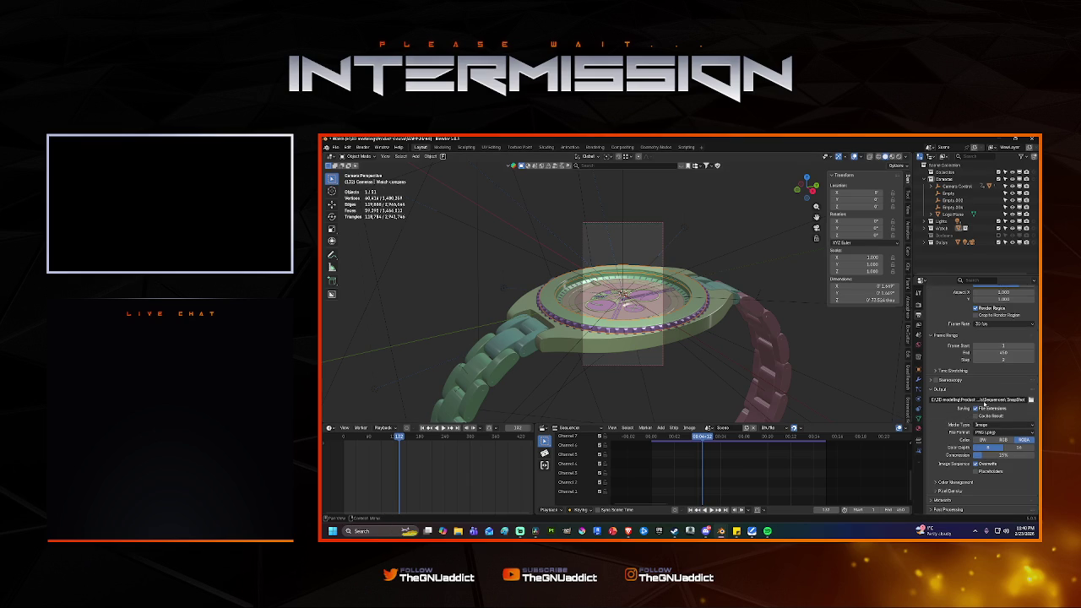
scroll(949, 333, up, 1)
scroll(938, 349, up, 2)
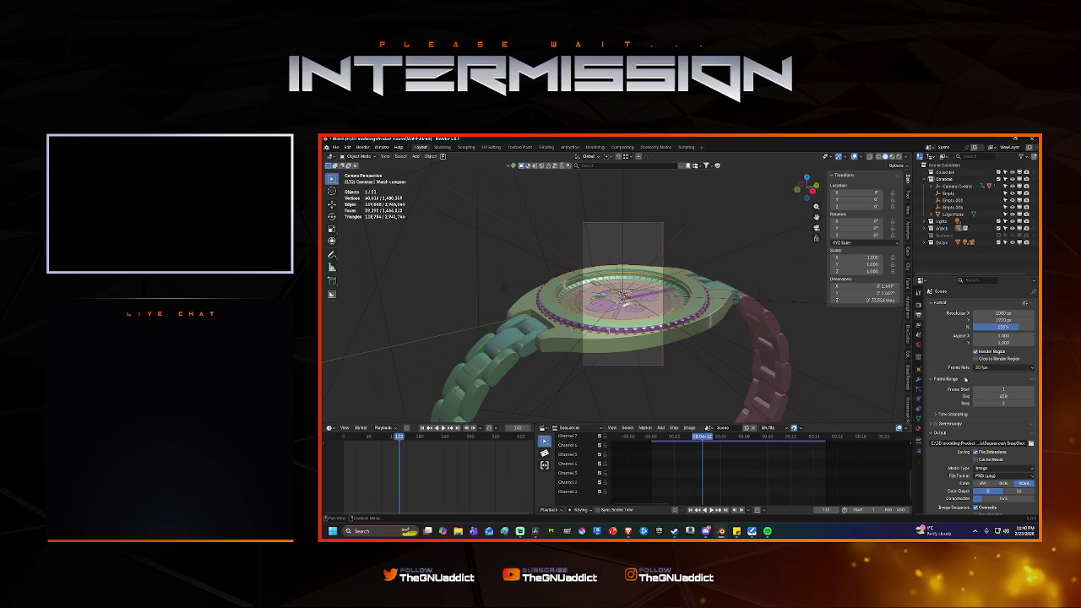
click(984, 368)
click(985, 368)
key(ctrl+s)
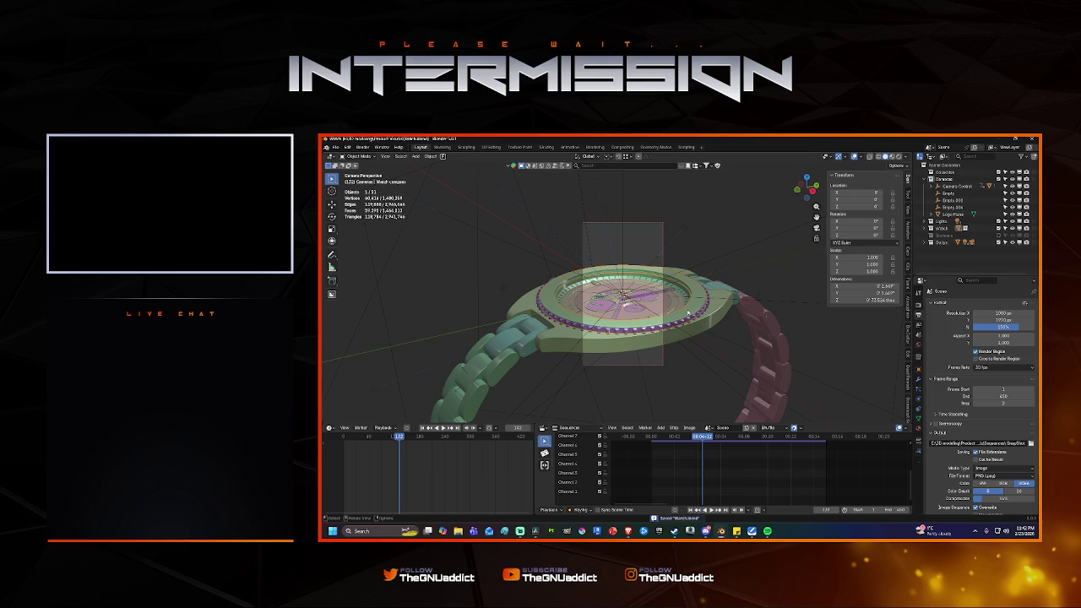
Set the render resolution scale back to 50%.
scroll(681, 325, up, 2)
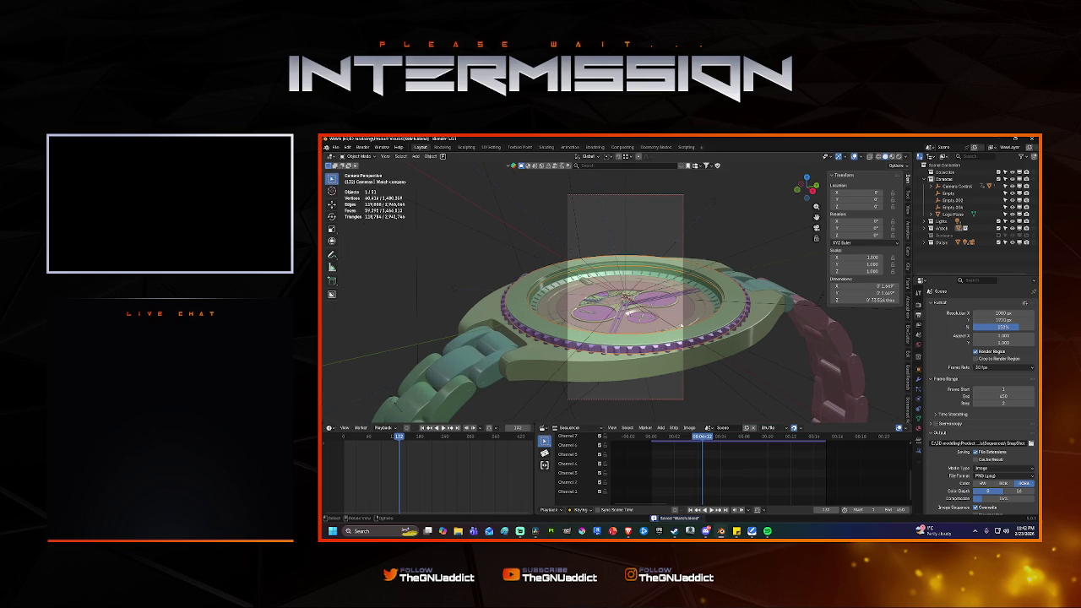
scroll(681, 325, down, 2)
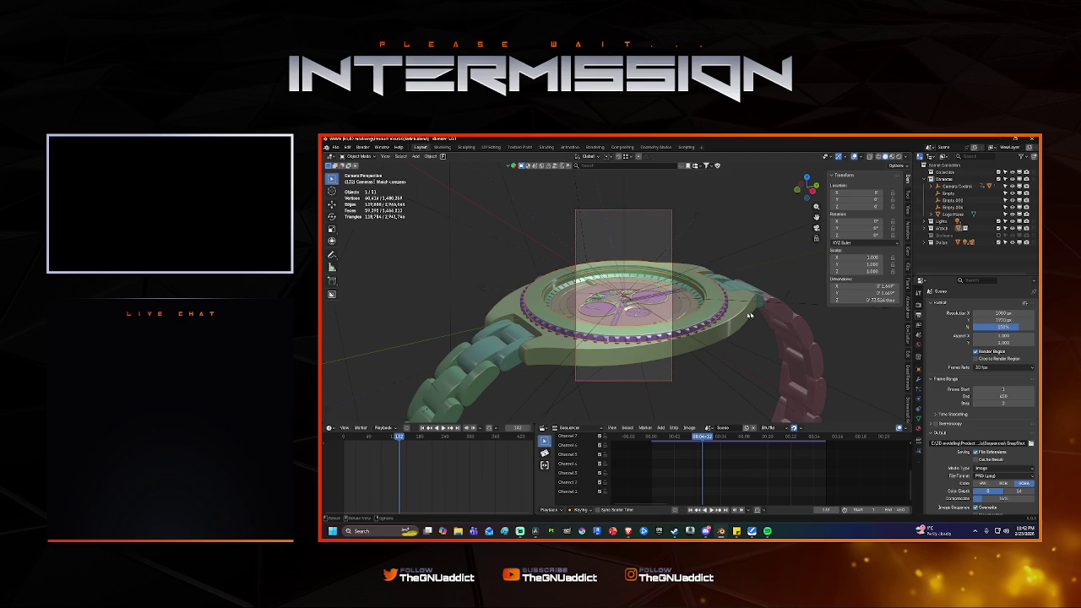
click(1004, 327)
text(50)
key(Return)
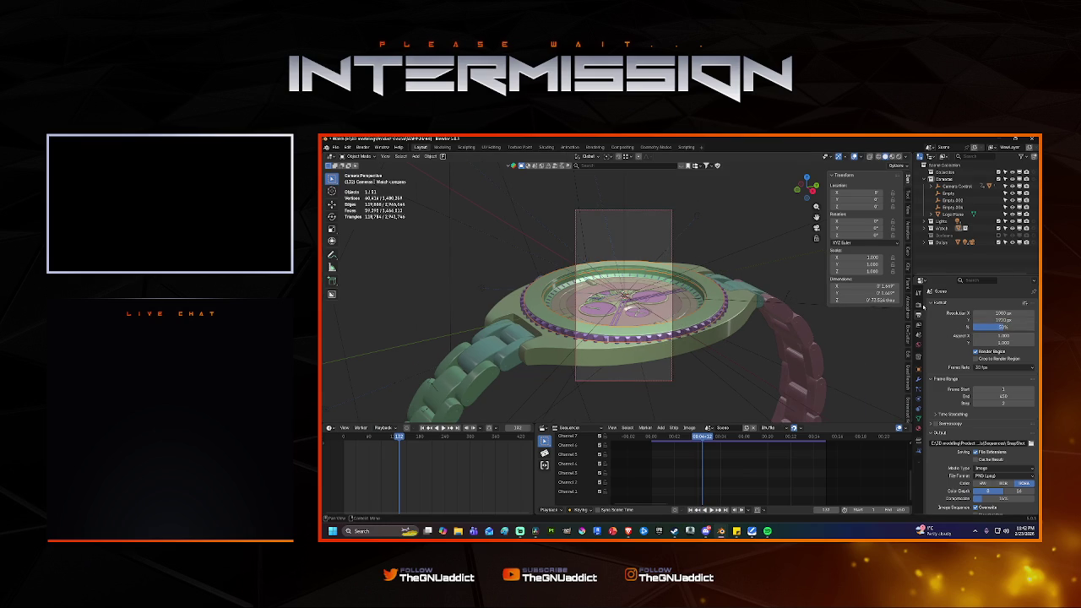
Inspect the render settings and colour management exposure, leaving the exposure value unchanged.
click(920, 292)
scroll(976, 351, down, 4)
scroll(973, 372, down, 4)
scroll(971, 388, down, 4)
scroll(970, 403, down, 3)
click(998, 464)
key(Escape)
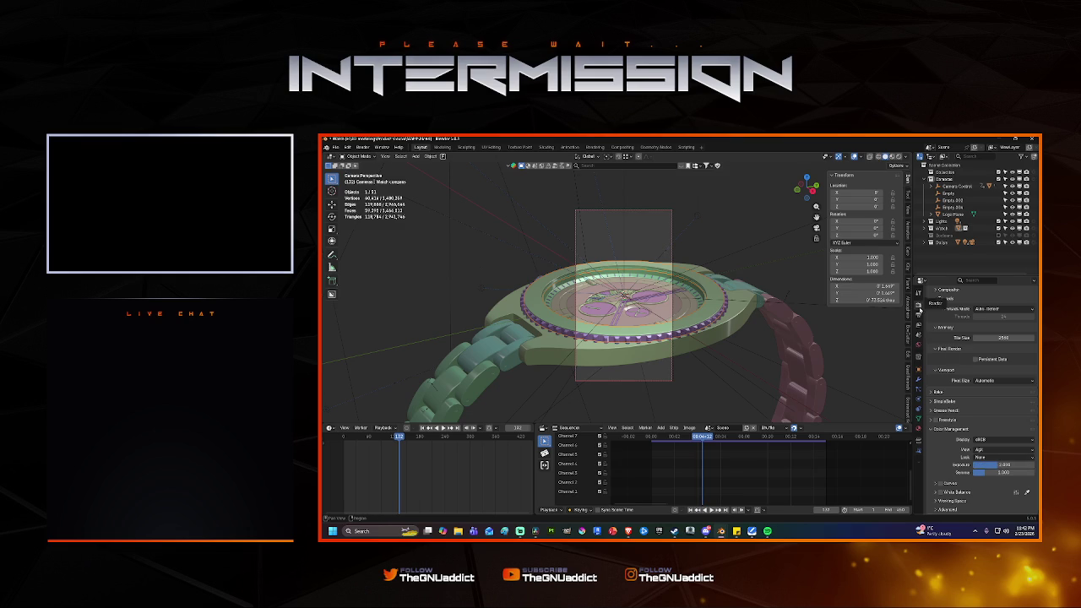
Switch the render engine to EEVEE and render a still of the current frame.
scroll(943, 360, up, 5)
scroll(965, 361, up, 3)
scroll(965, 365, up, 3)
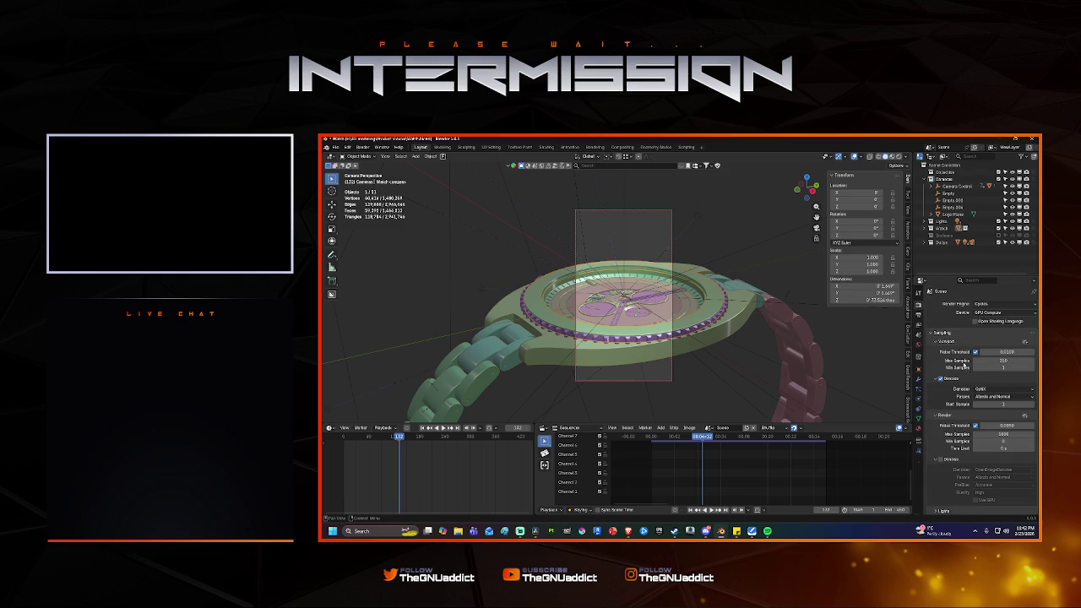
click(992, 303)
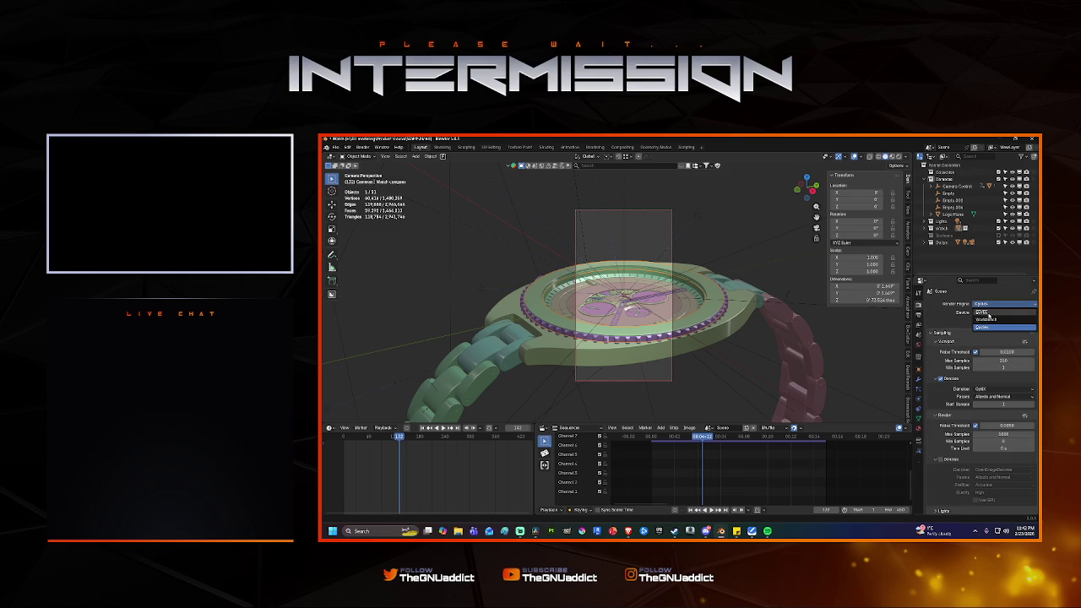
click(989, 316)
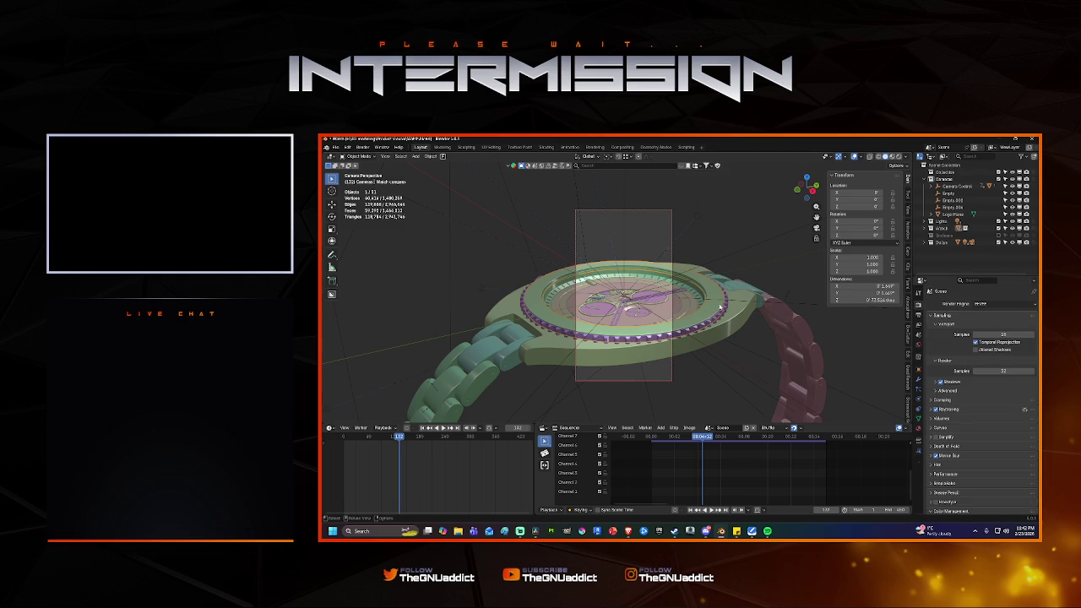
key(F12)
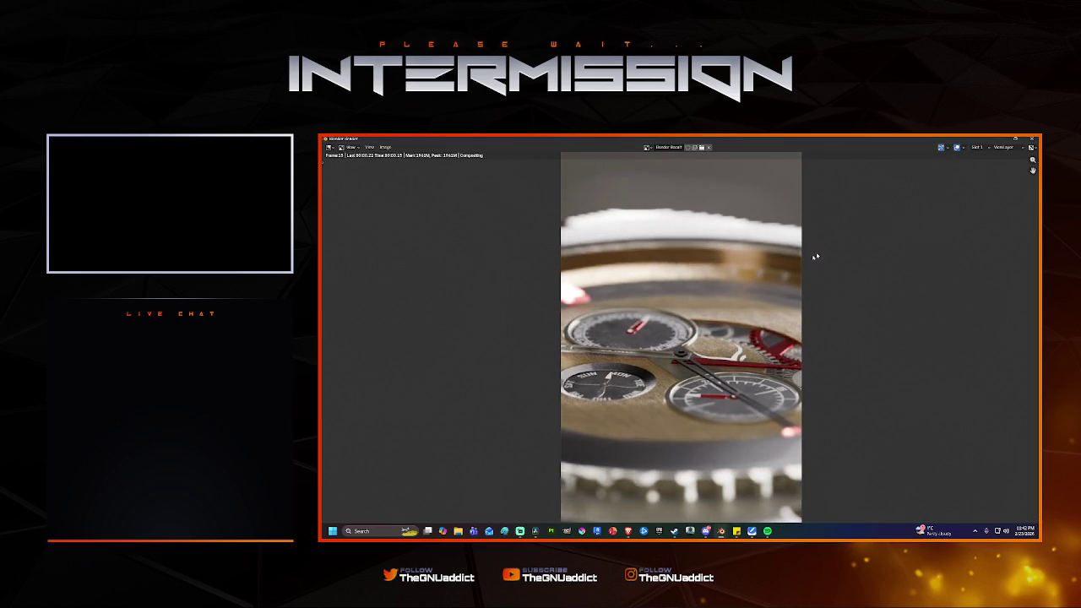
Close the still render and render the full animation with Ctrl+F12, centring the render window.
key(Escape)
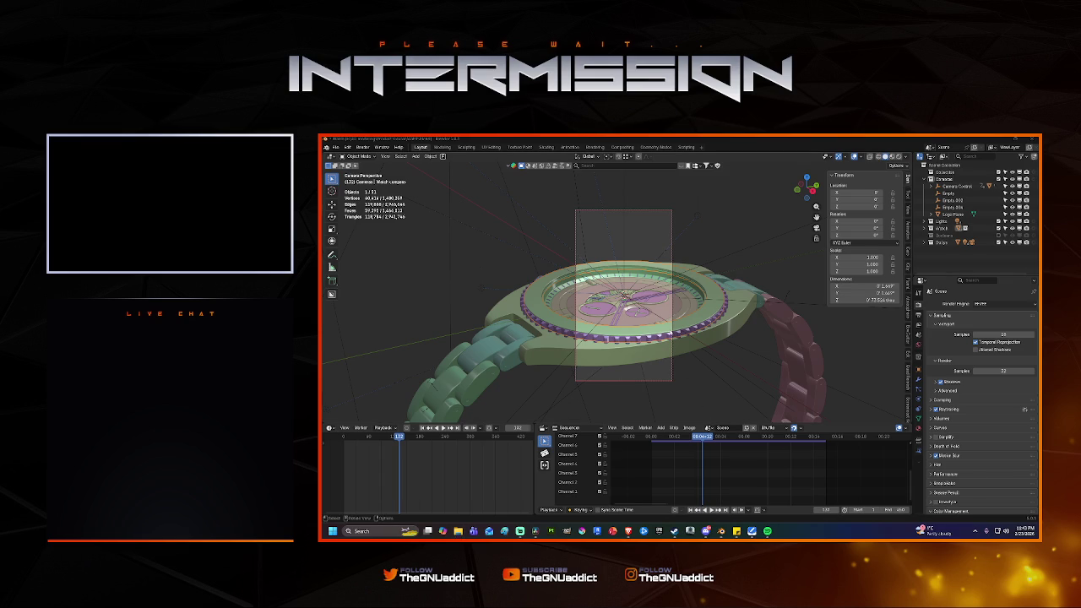
key(ctrl+F12)
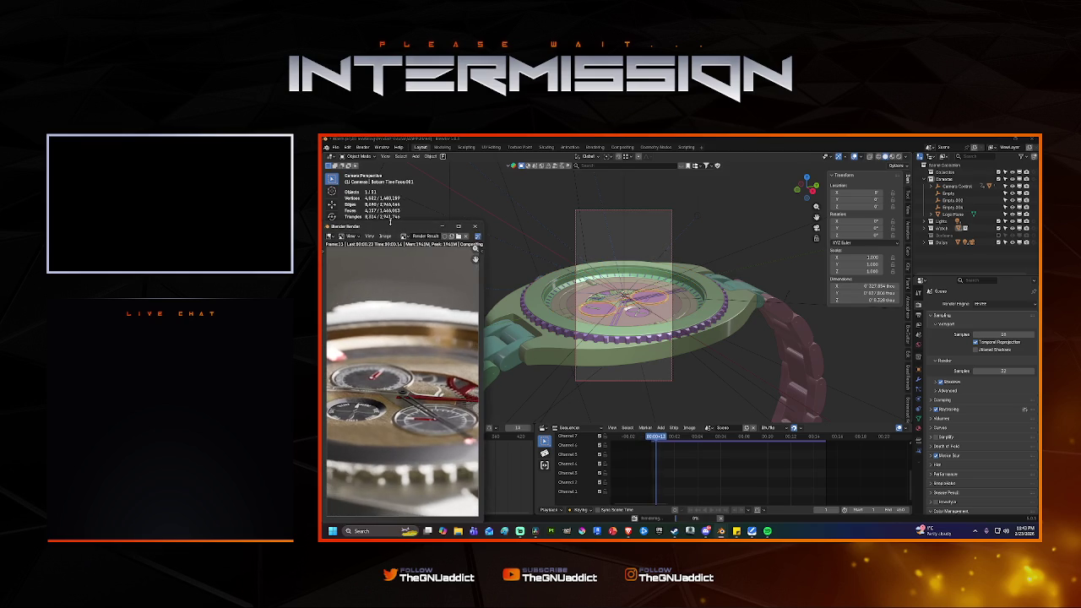
mouse_move(407, 227)
mouse_down()
mouse_move(613, 235)
mouse_move(634, 222)
mouse_up()
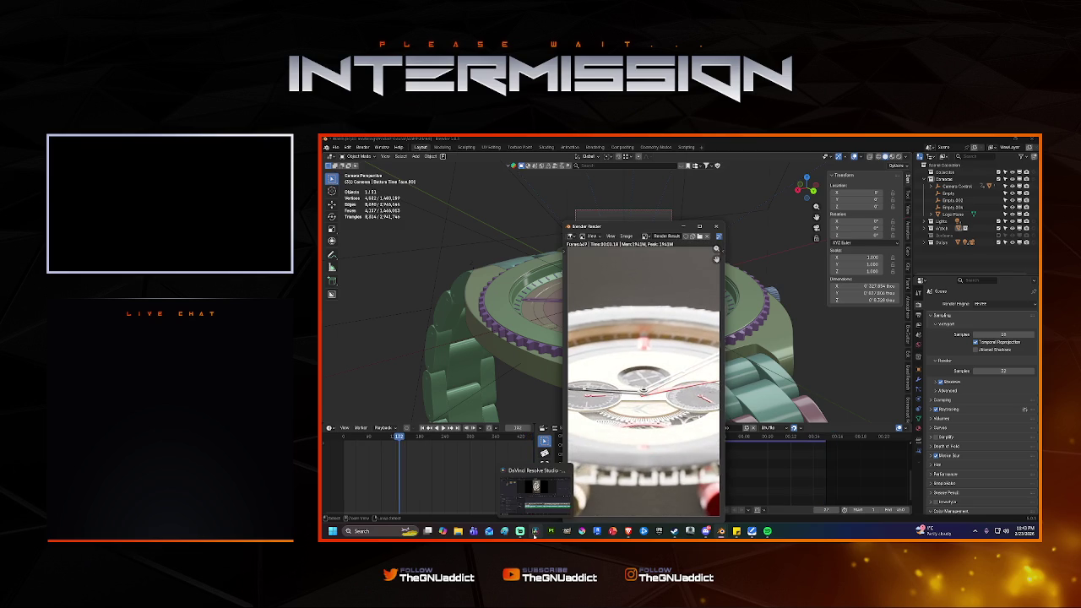
click(534, 534)
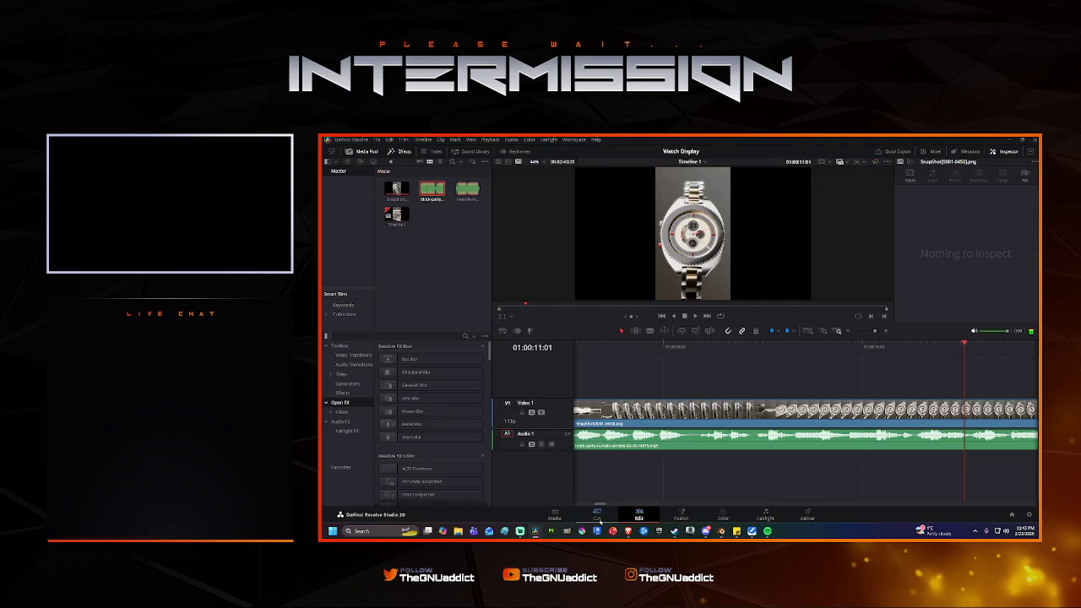
On the Media page, delete the old SnapShot clip and the block-party audio clip from the media pool.
click(554, 515)
click(427, 352)
key(Delete)
click(457, 354)
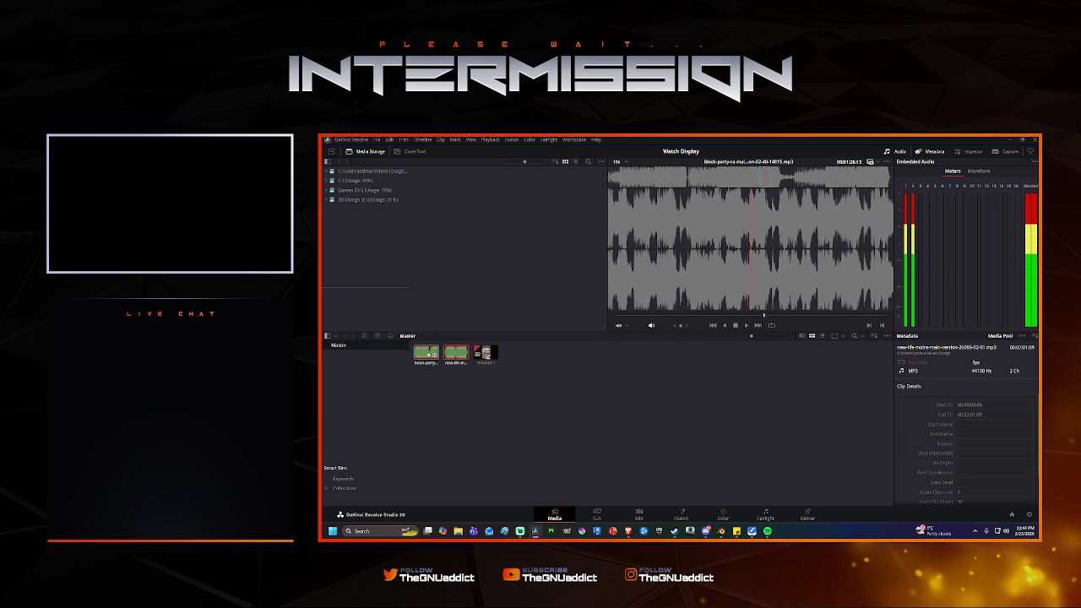
key(Delete)
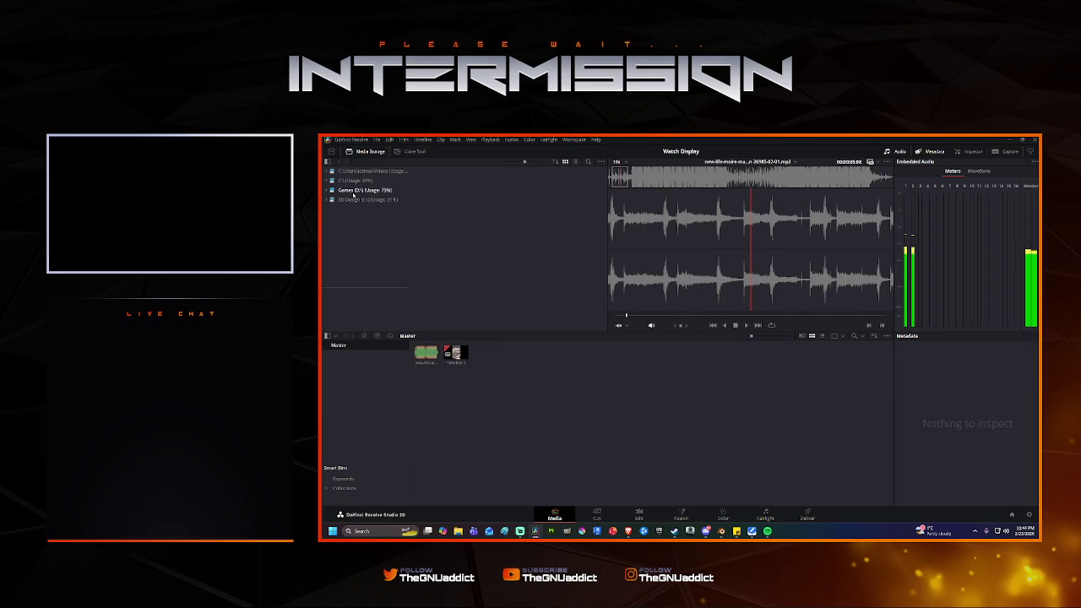
Browse Media Storage to 3D Design (E:) > Product Visuals > Watch Visuals > Sequences and preview SnapShot0001.png.
click(346, 199)
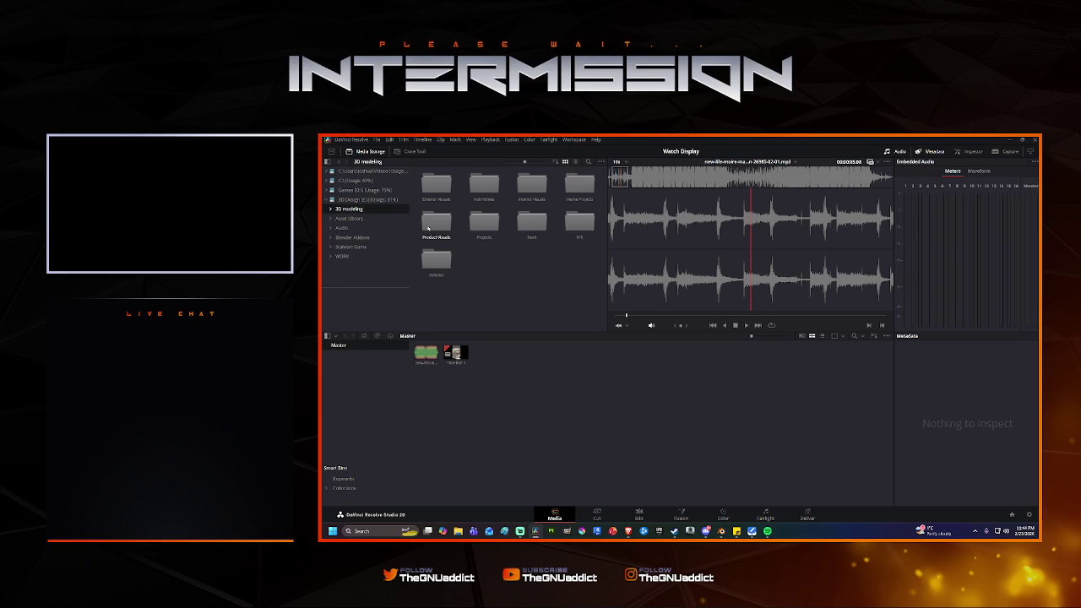
double_click(437, 225)
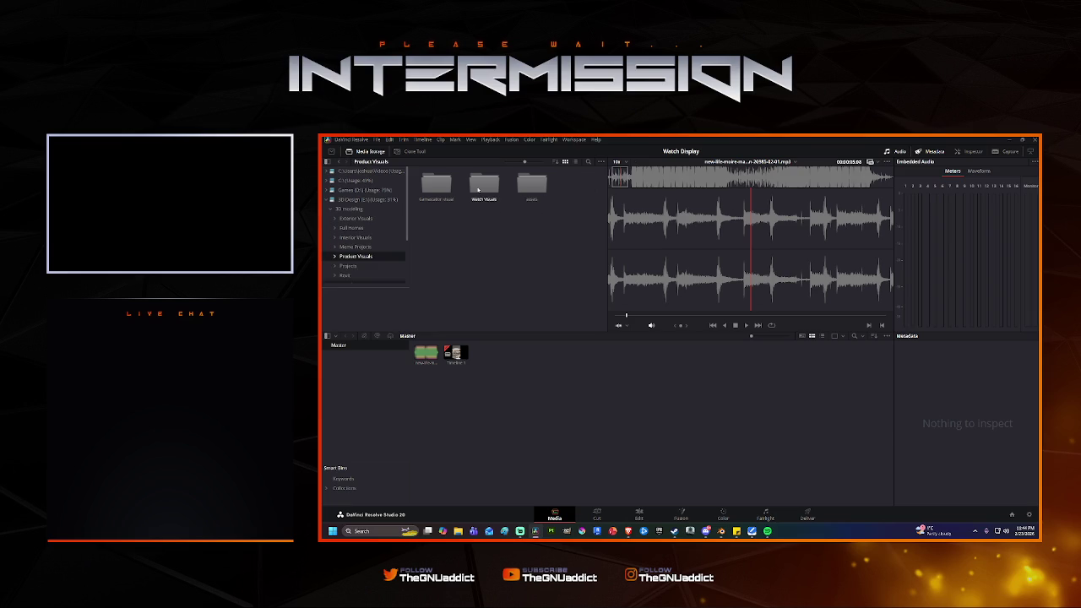
double_click(479, 190)
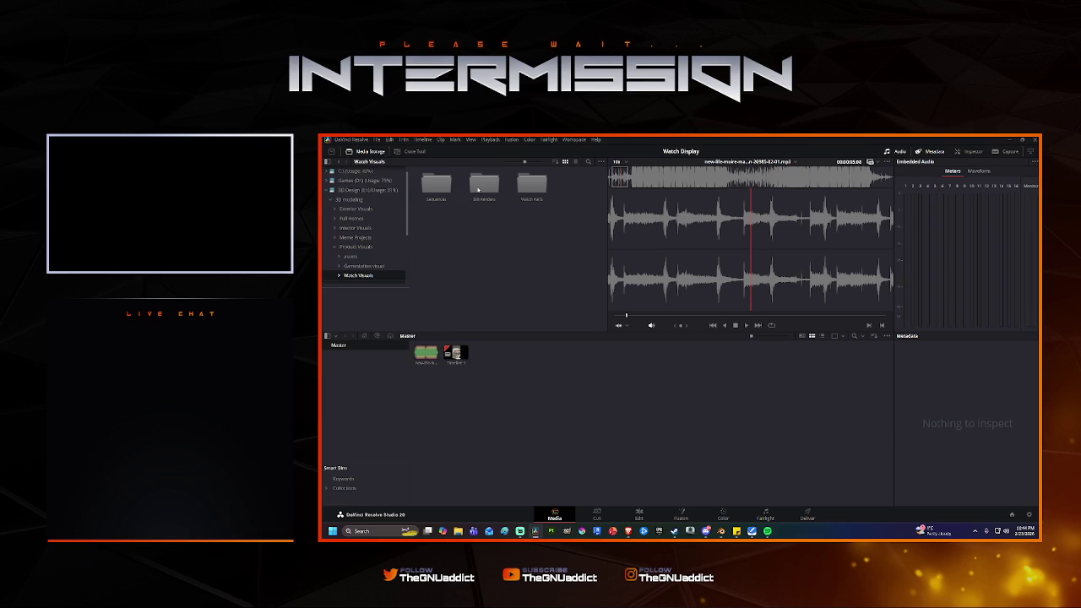
double_click(436, 186)
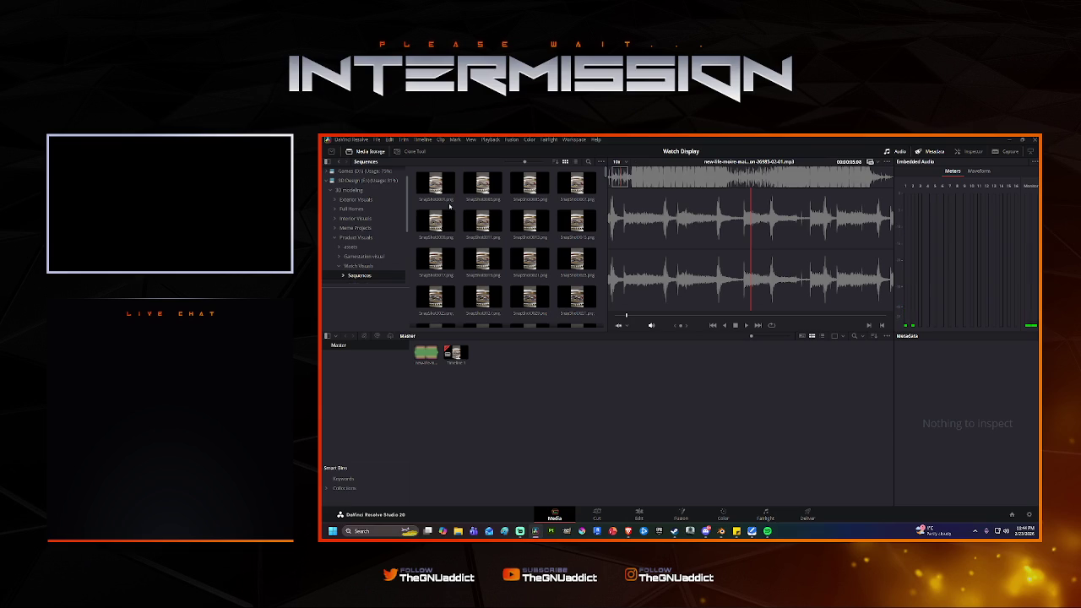
click(448, 199)
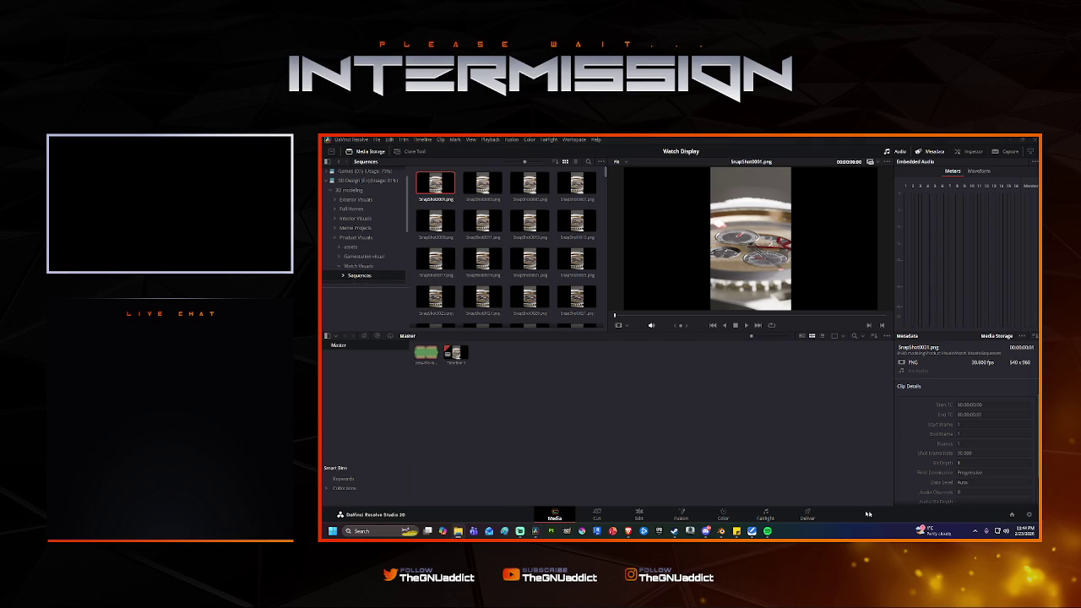
mouse_move(458, 531)
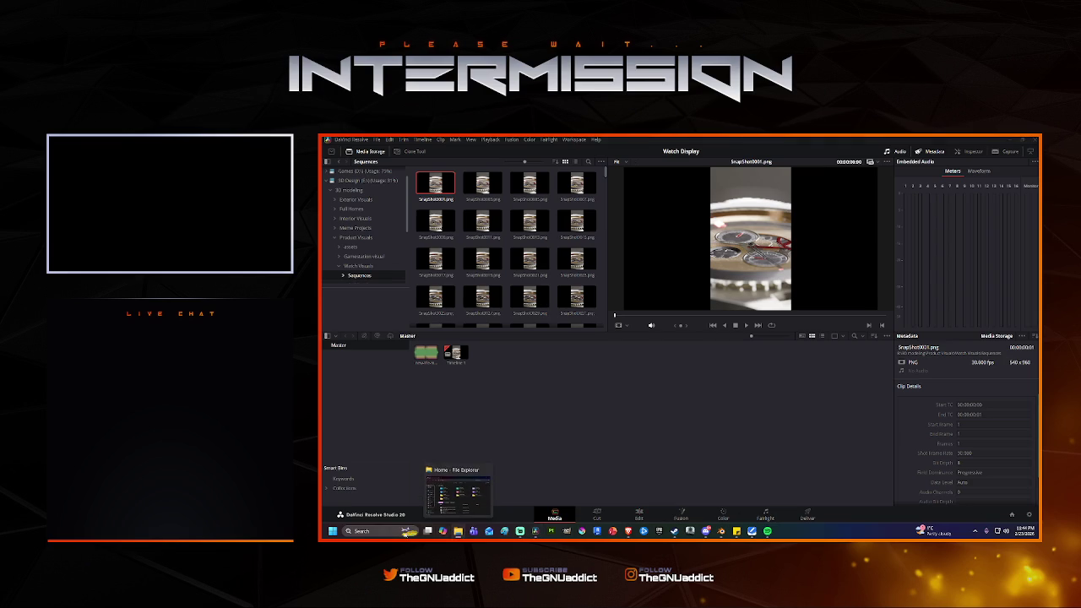
click(355, 531)
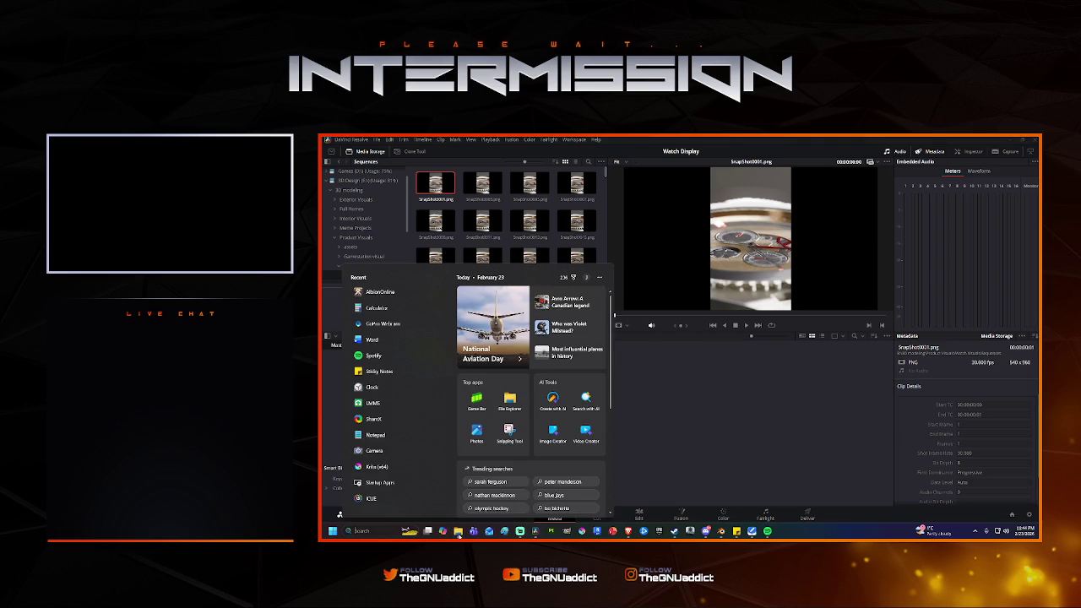
Close the Windows search panel.
click(479, 534)
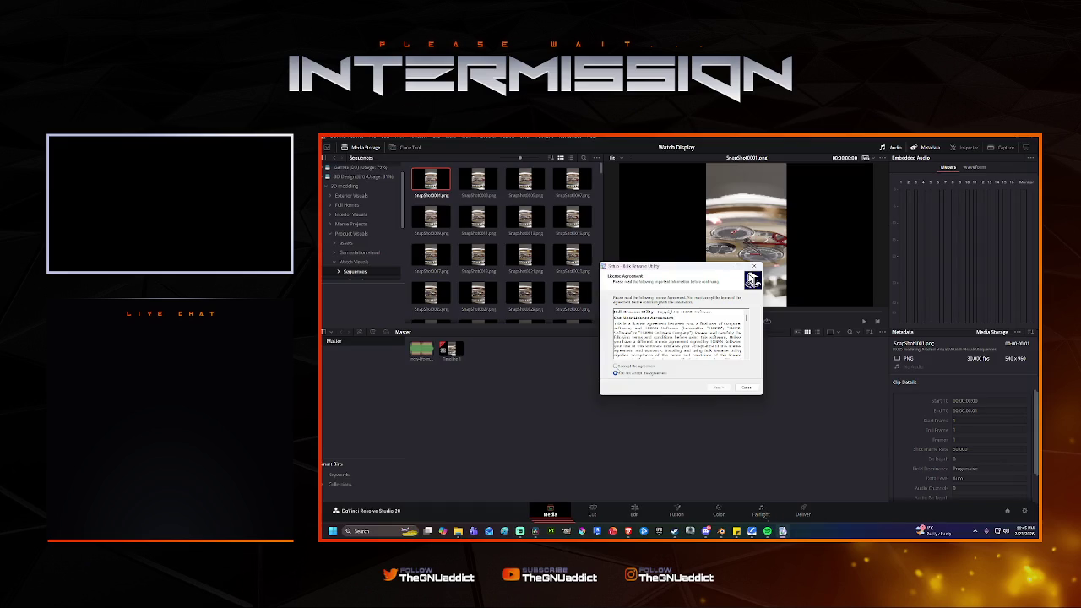
Accept the licence and install Bulk Rename Utility with default options, launching it when finished.
click(616, 366)
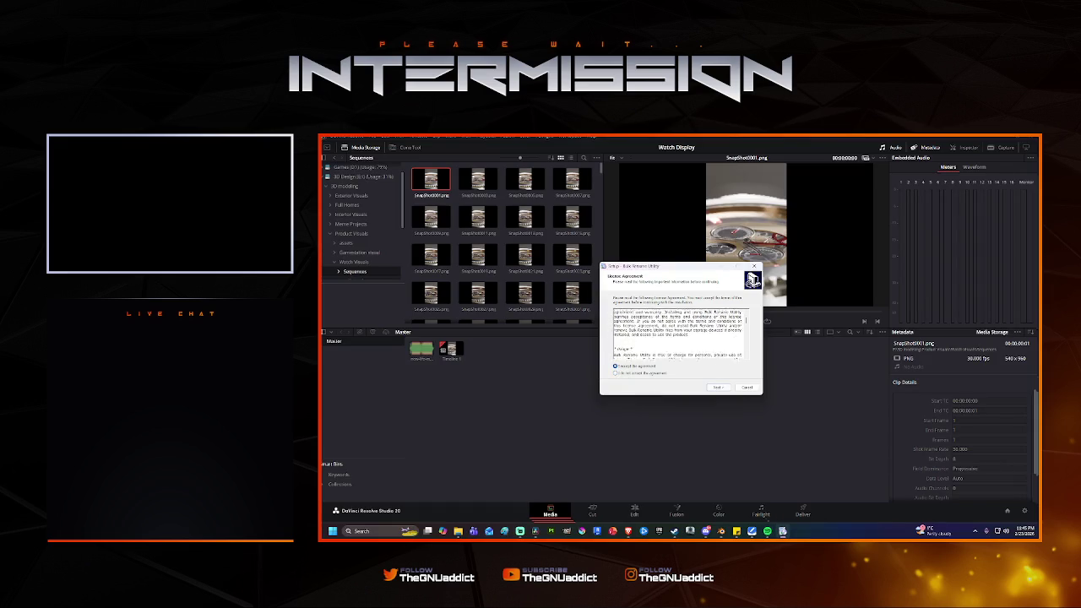
click(718, 386)
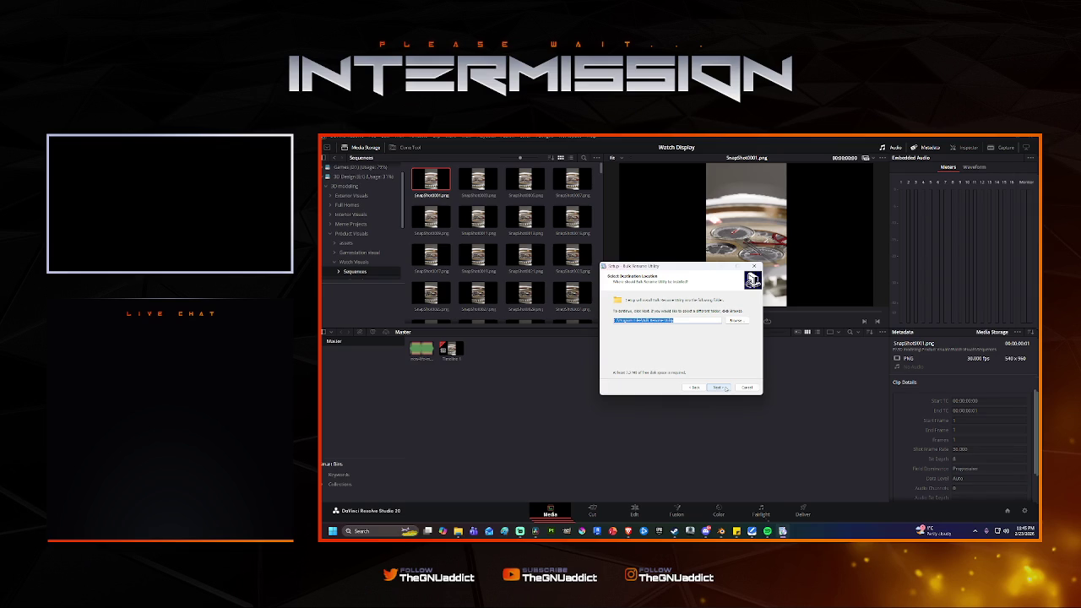
click(718, 387)
click(718, 387)
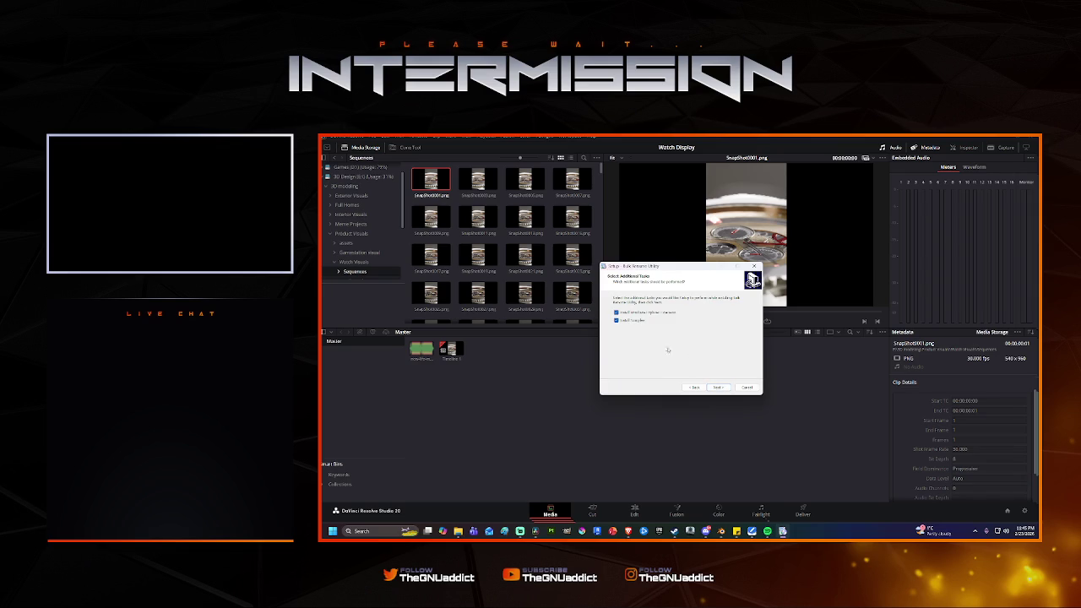
click(718, 387)
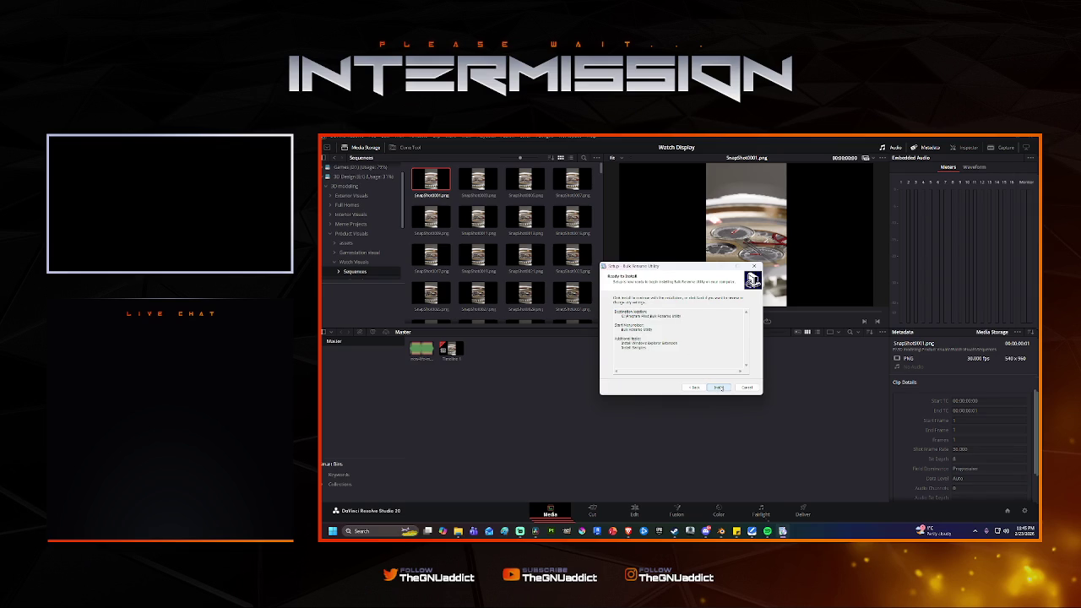
click(719, 387)
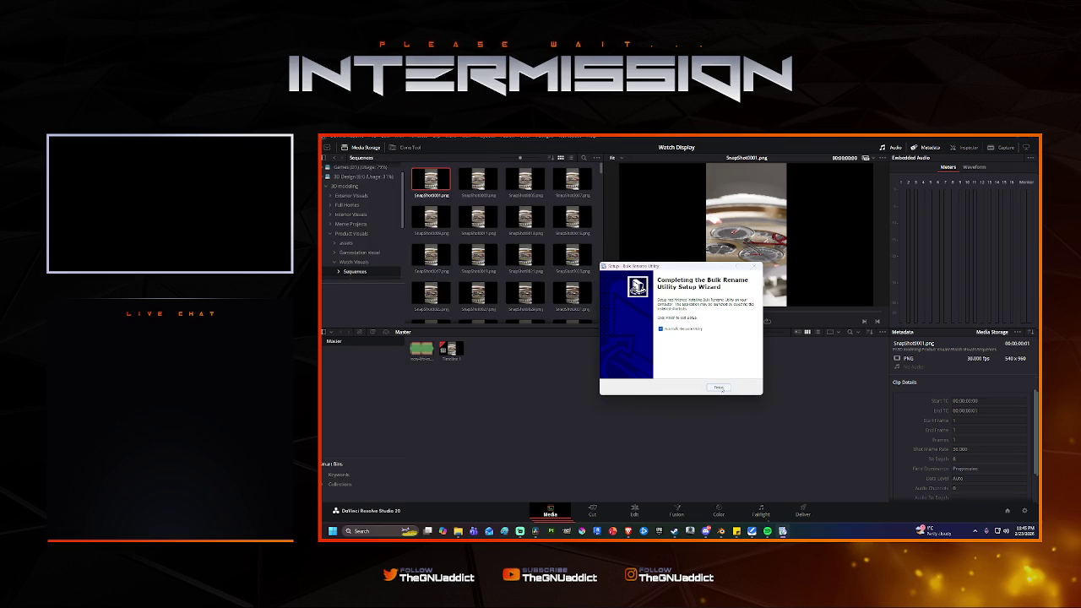
click(719, 388)
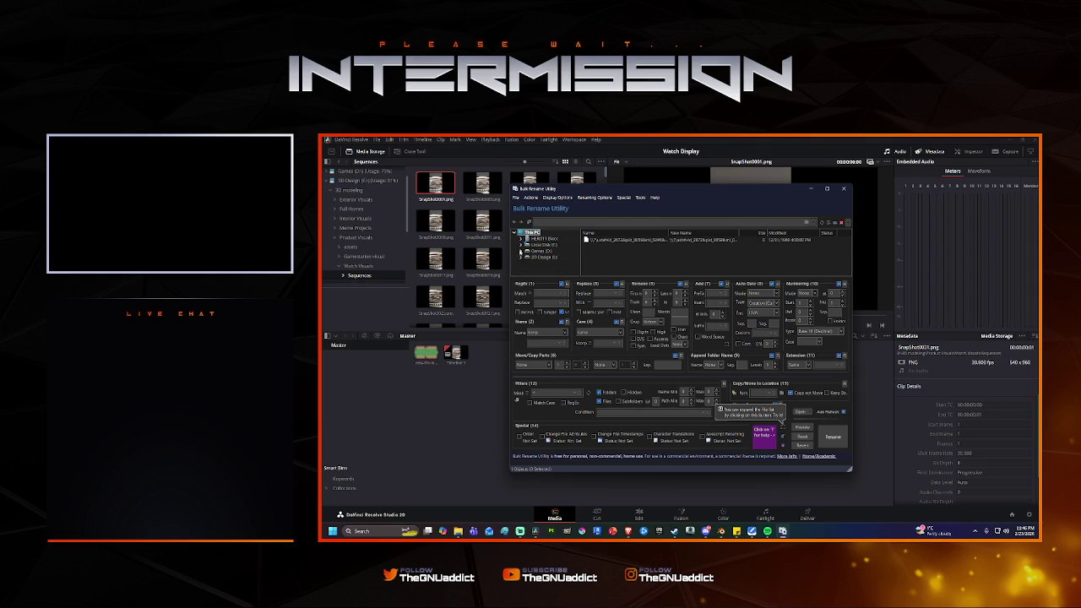
Expand Local Disk (C:) and browse the Users, Public and Downloads folders in the tree.
double_click(540, 245)
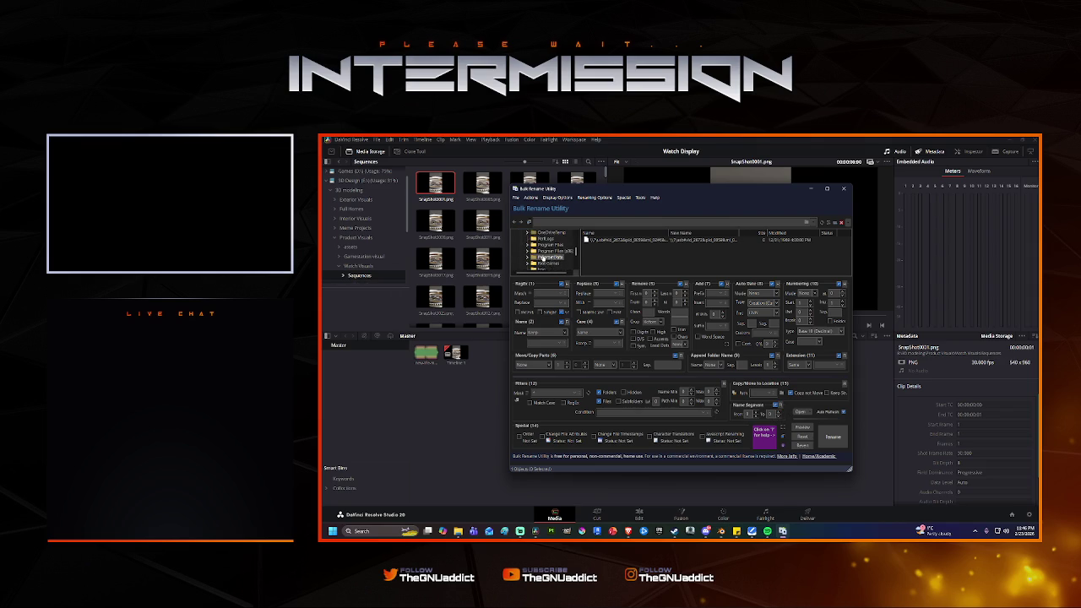
scroll(542, 257, down, 5)
scroll(530, 251, down, 2)
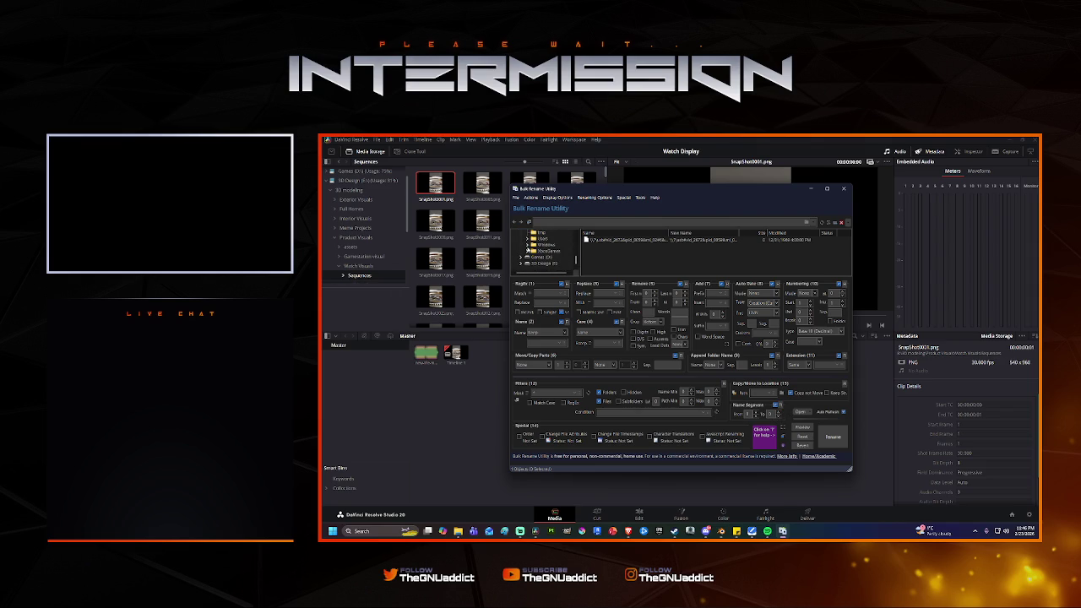
click(527, 240)
click(534, 252)
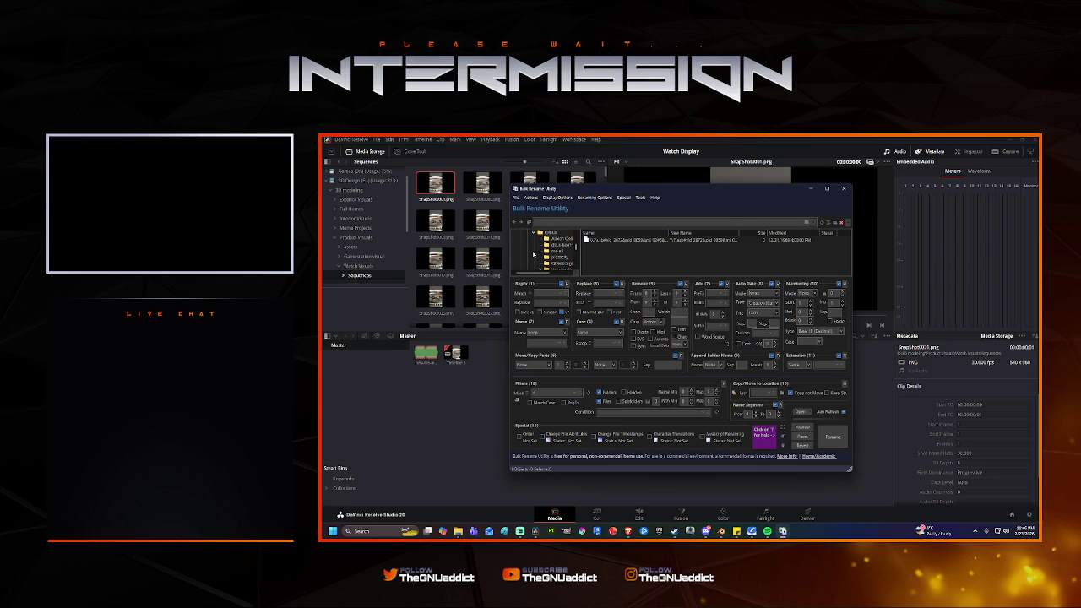
scroll(534, 234, down, 3)
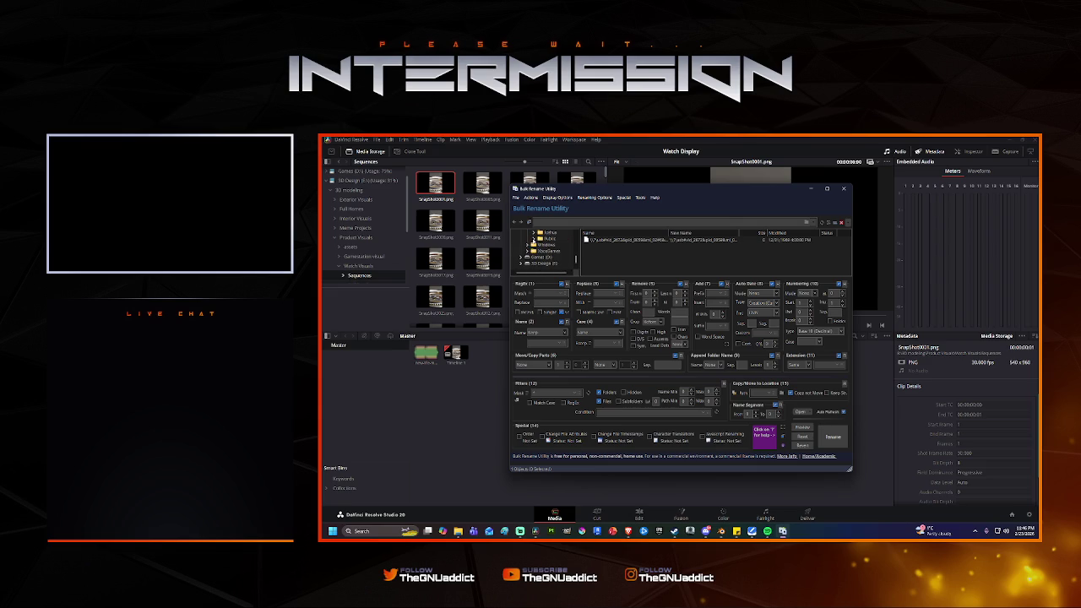
scroll(537, 245, down, 2)
scroll(545, 243, up, 3)
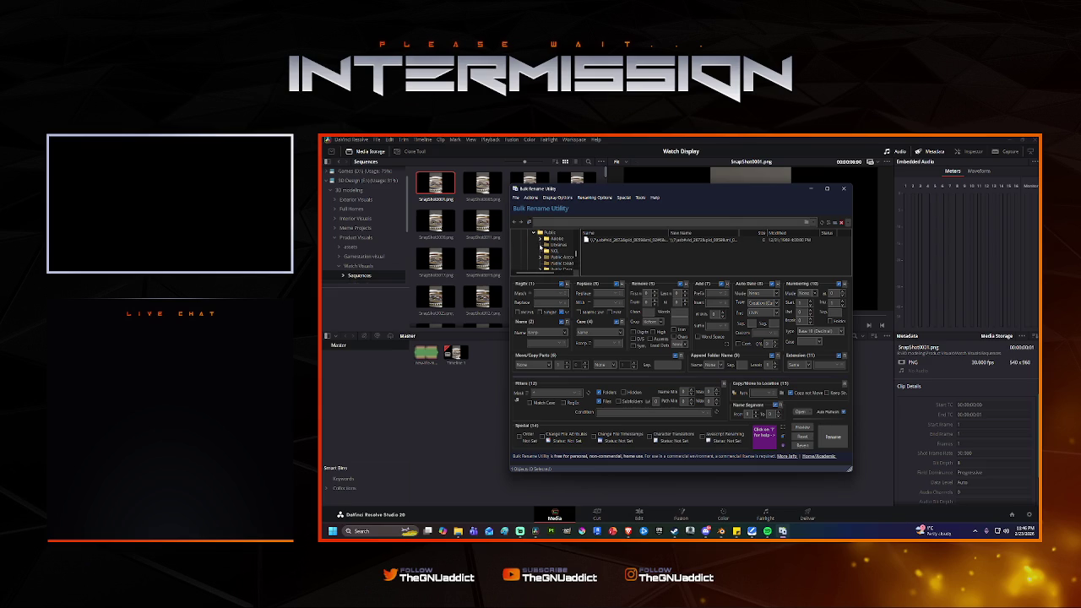
scroll(549, 244, down, 2)
click(555, 240)
scroll(551, 252, up, 2)
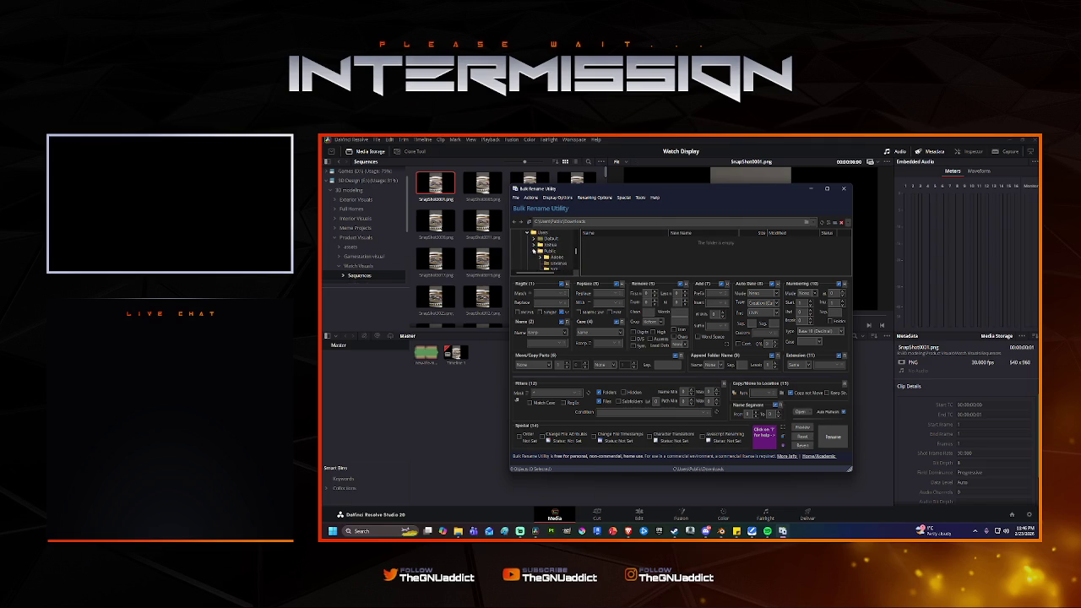
click(534, 251)
scroll(560, 258, up, 2)
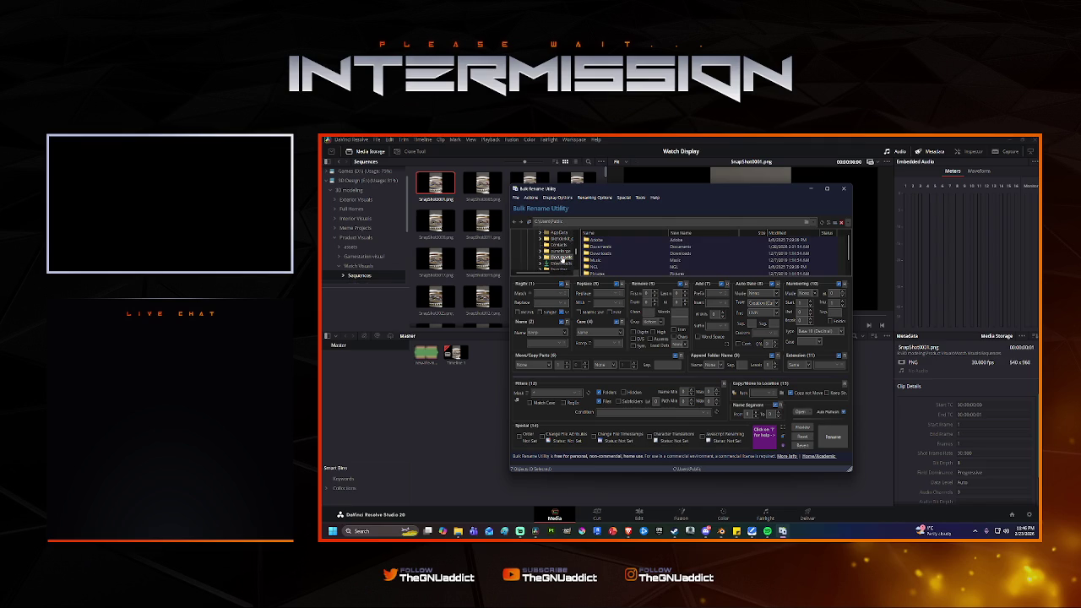
click(561, 263)
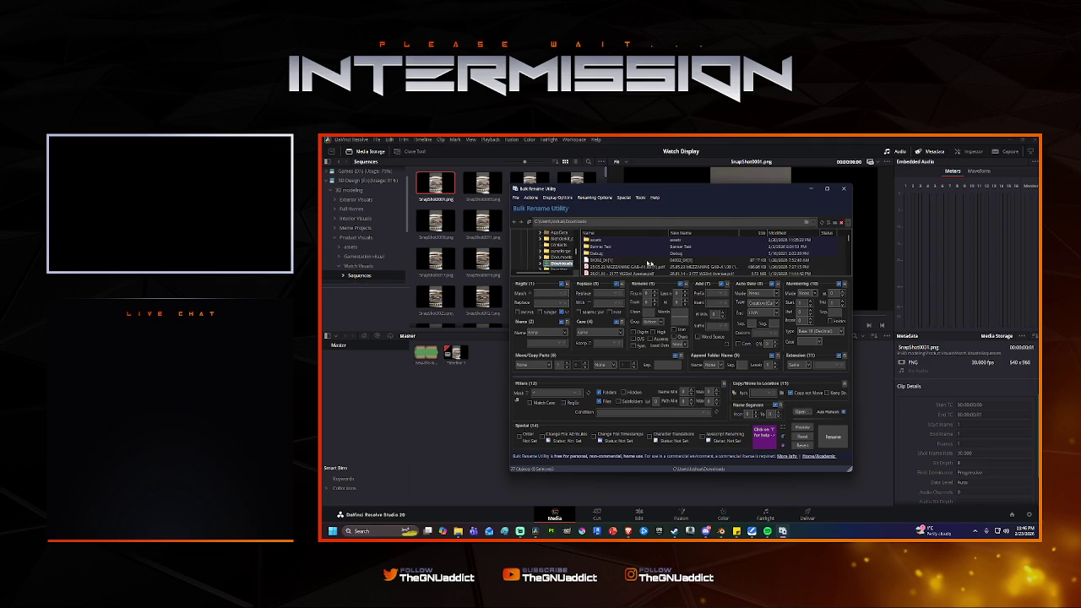
From the home folder, expand 3D modeling > Product Visuals > Watch Visuals and open Sequences.
scroll(559, 265, down, 1)
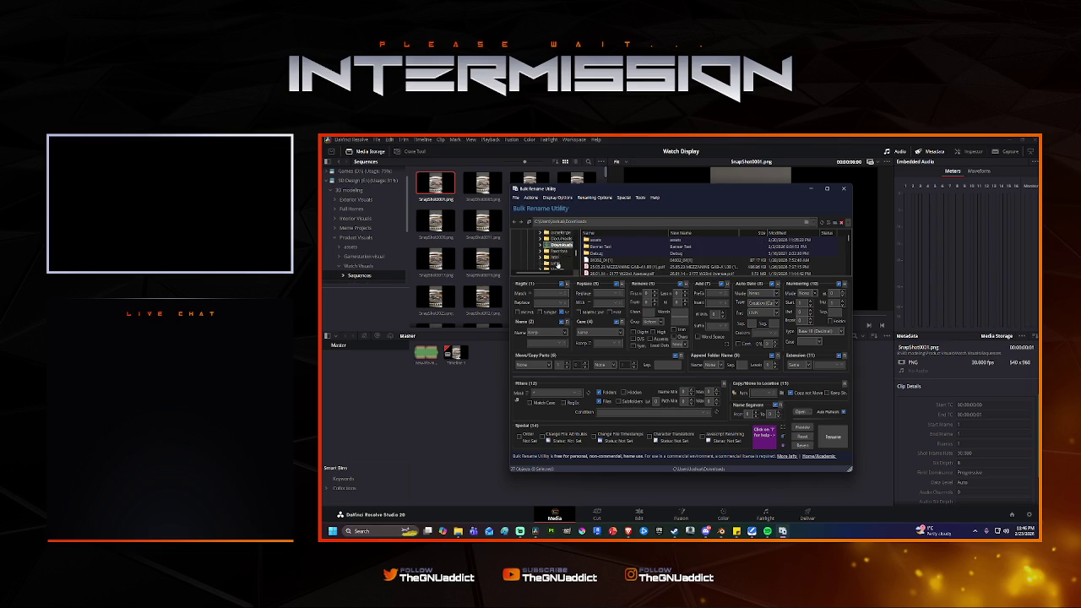
scroll(557, 254, up, 3)
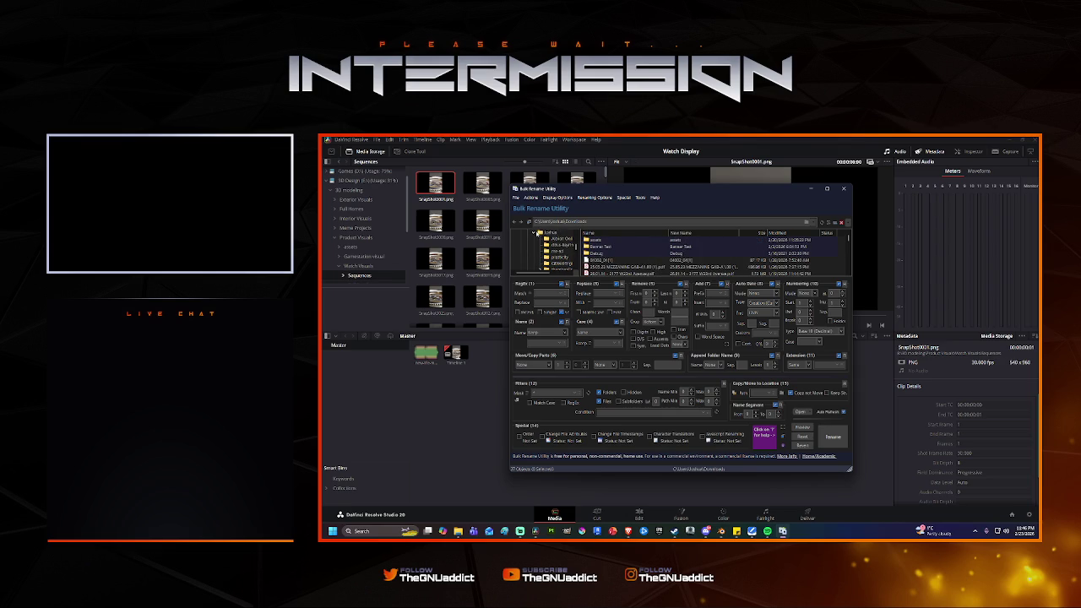
click(547, 233)
scroll(550, 265, up, 2)
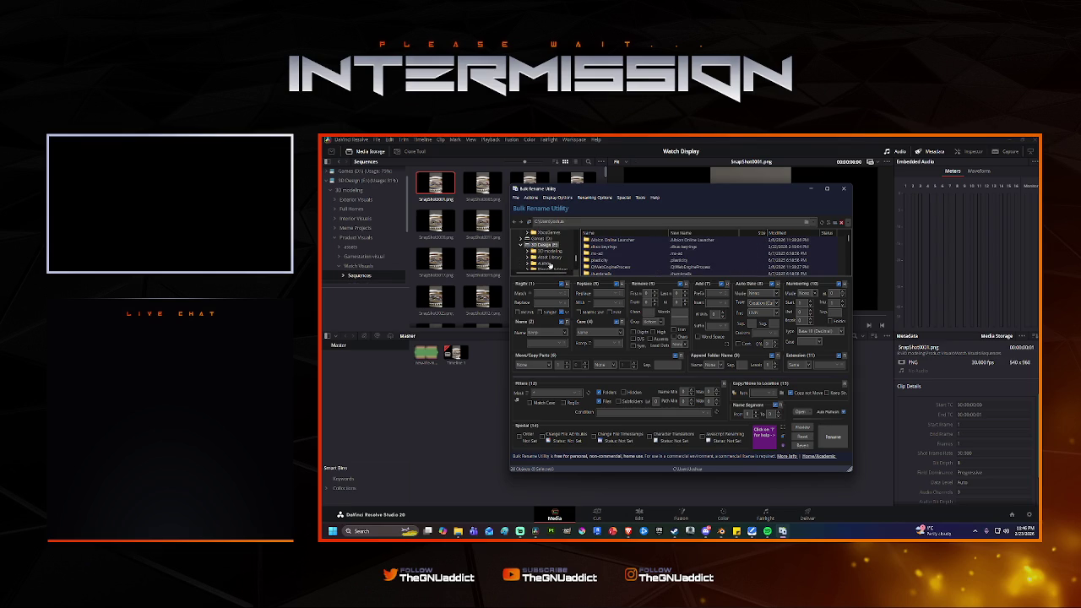
click(530, 250)
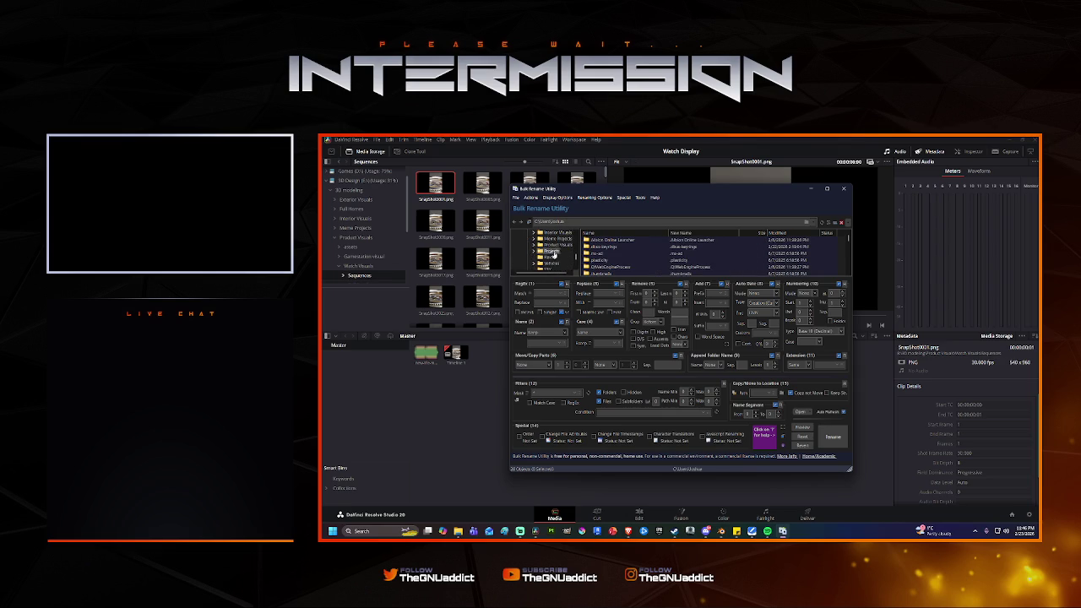
click(534, 245)
click(540, 263)
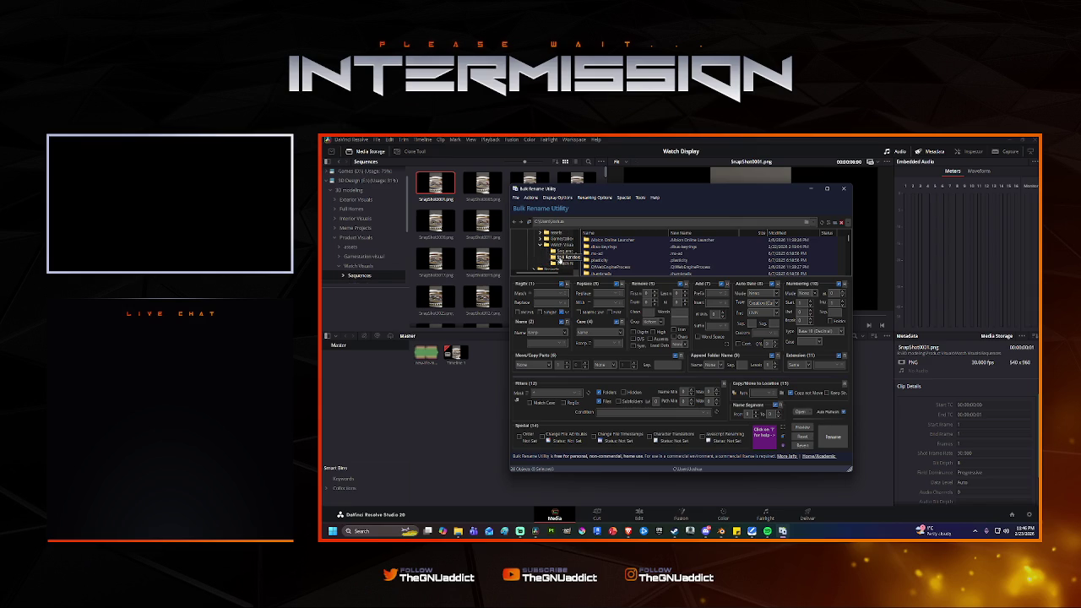
click(561, 251)
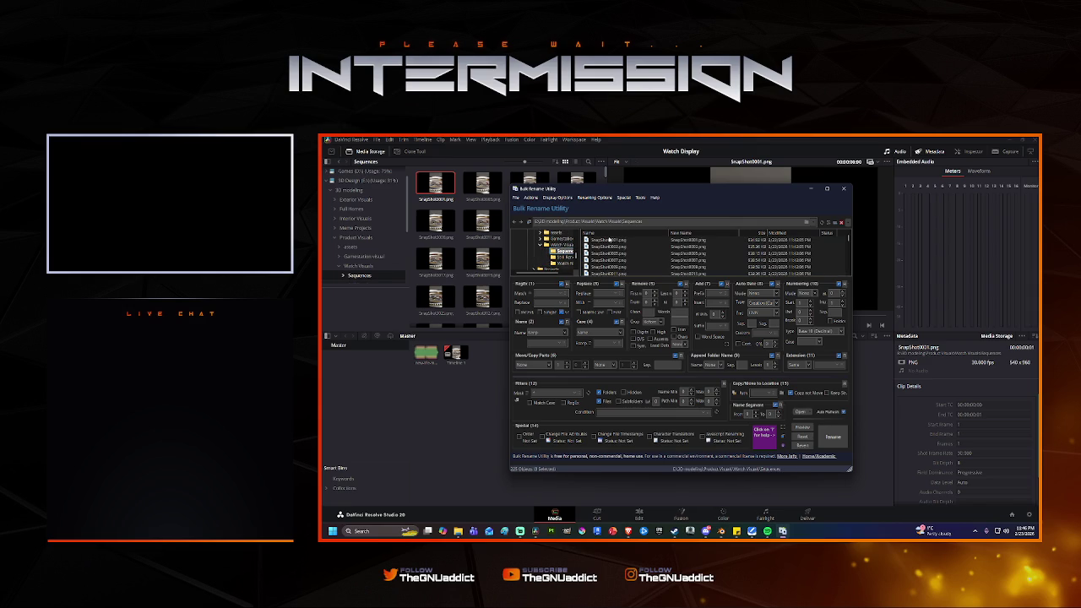
Select all 225 SnapShot PNG frames in the file list with Ctrl+A.
scroll(627, 253, up, 5)
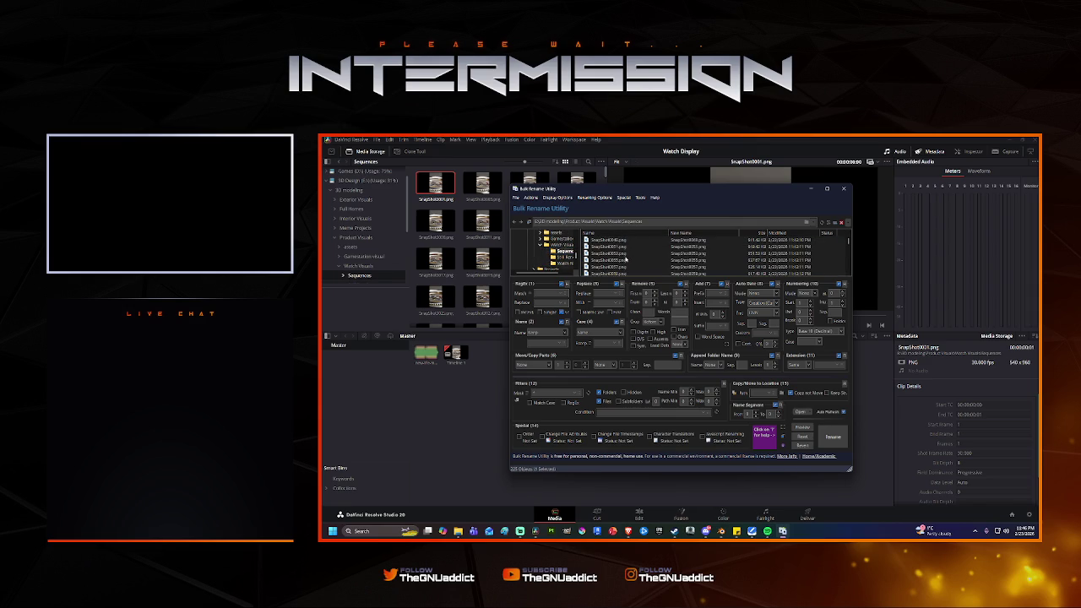
drag(848, 245, 848, 268)
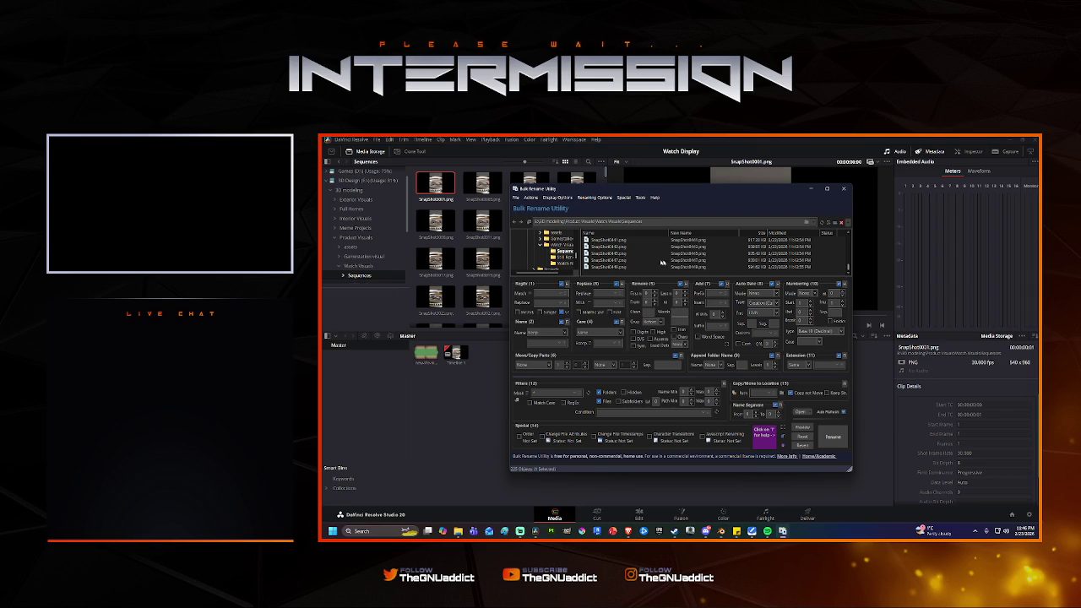
key(ctrl+a)
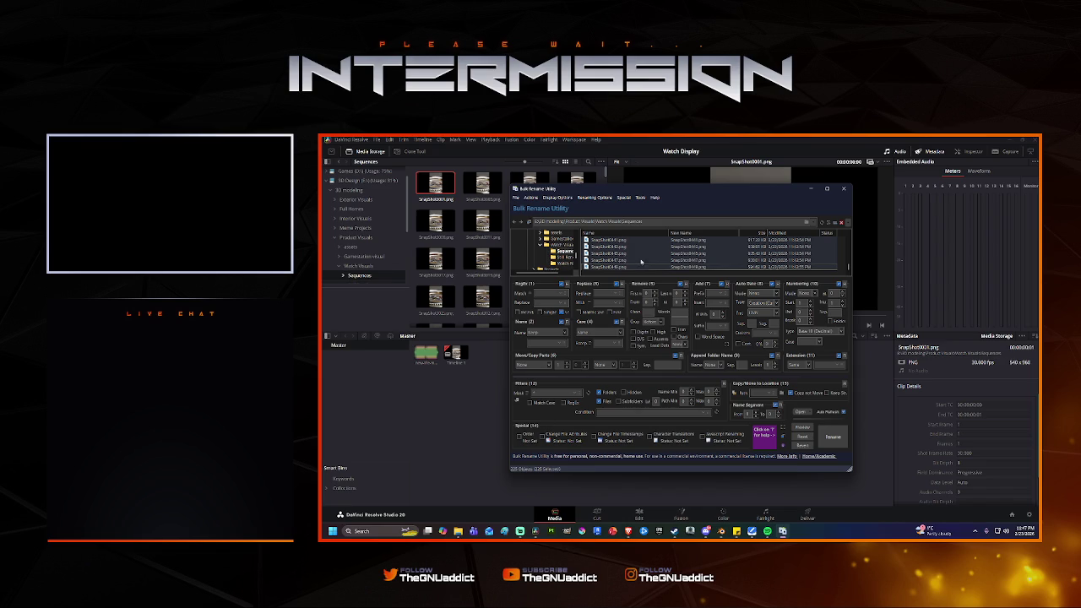
scroll(642, 262, up, 10)
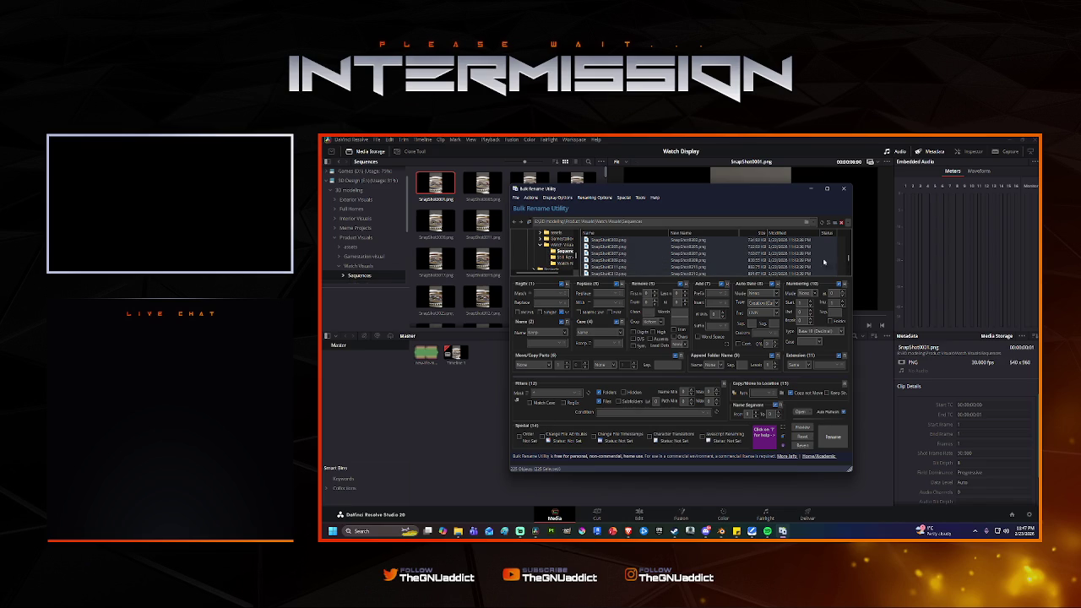
scroll(849, 259, up, 3)
Scroll through the SnapShot frames and click one file to clear the full selection.
scroll(617, 260, down, 10)
scroll(843, 251, down, 5)
scroll(846, 249, down, 5)
drag(846, 249, 846, 233)
click(615, 253)
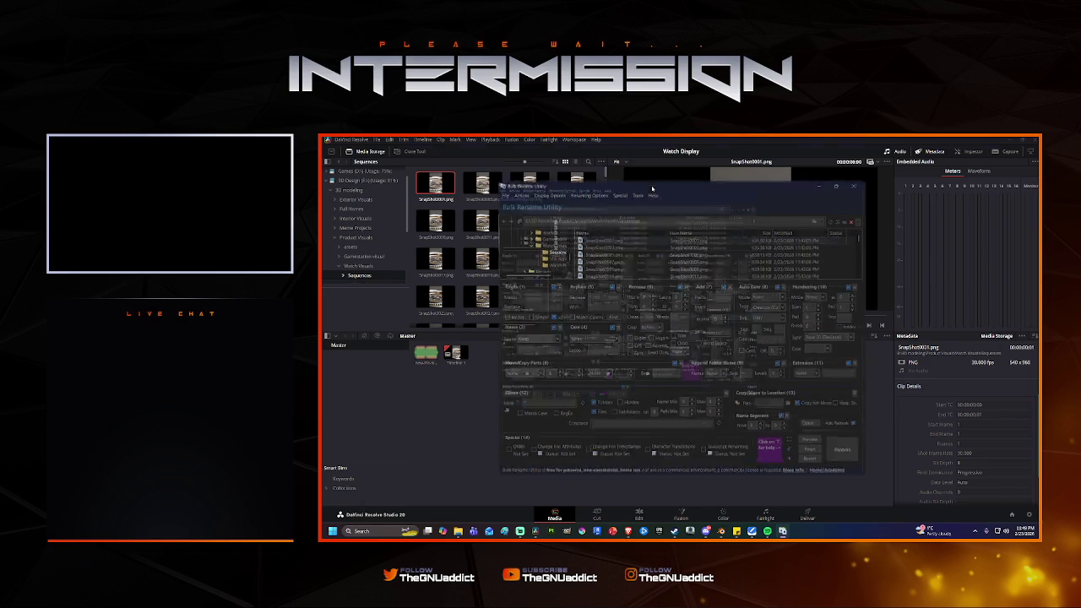
Maximise the Bulk Rename Utility window to full screen.
double_click(658, 188)
double_click(644, 144)
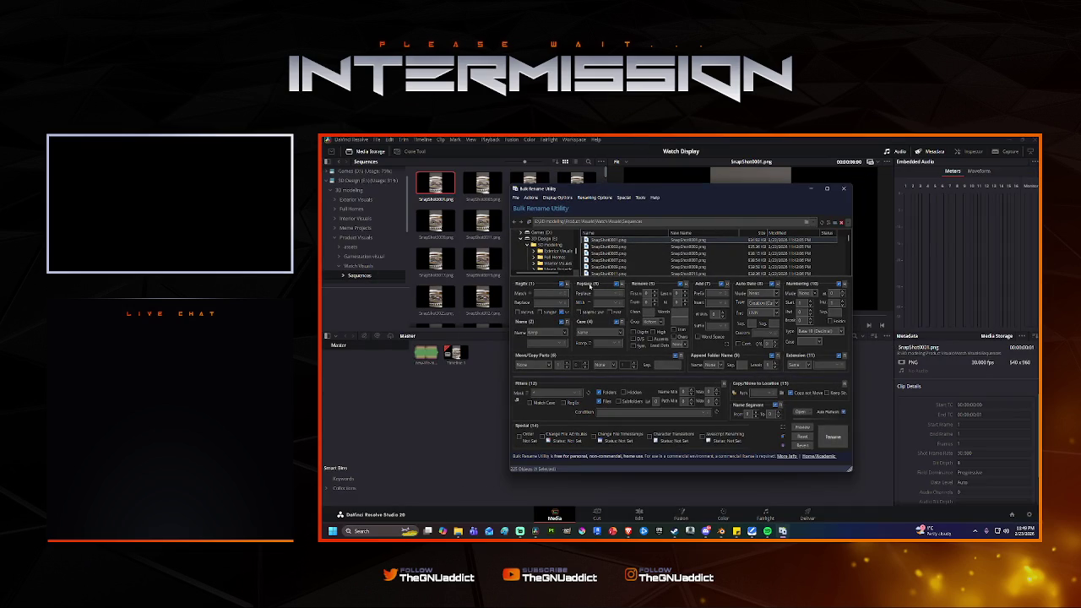
double_click(670, 189)
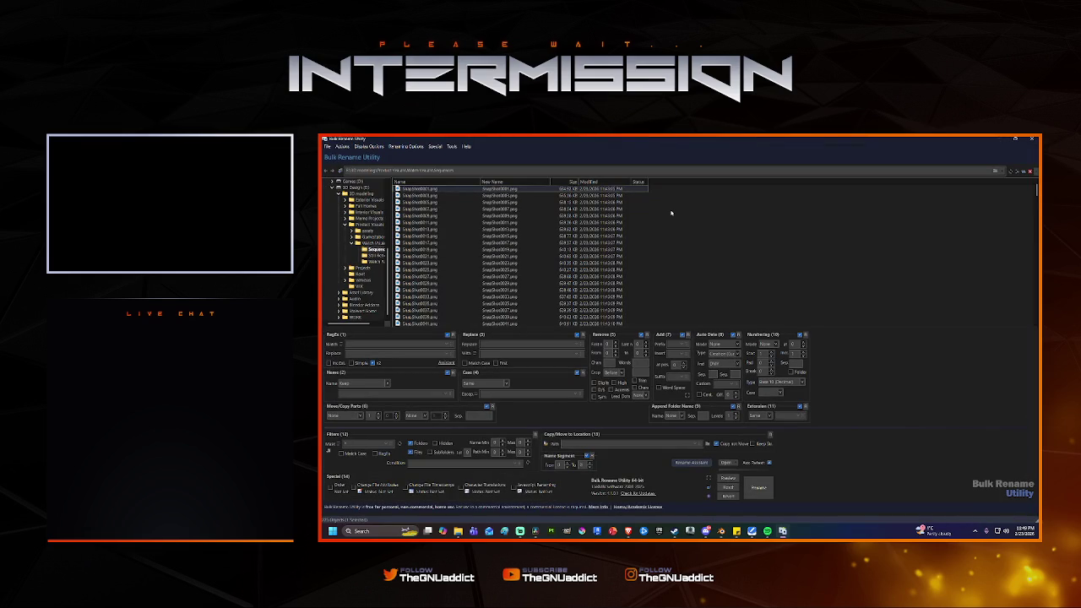
Scroll the longer SnapShot list, select the files and return to the top.
scroll(474, 203, down, 10)
scroll(474, 236, down, 10)
scroll(475, 278, down, 10)
scroll(477, 316, down, 10)
scroll(475, 316, down, 20)
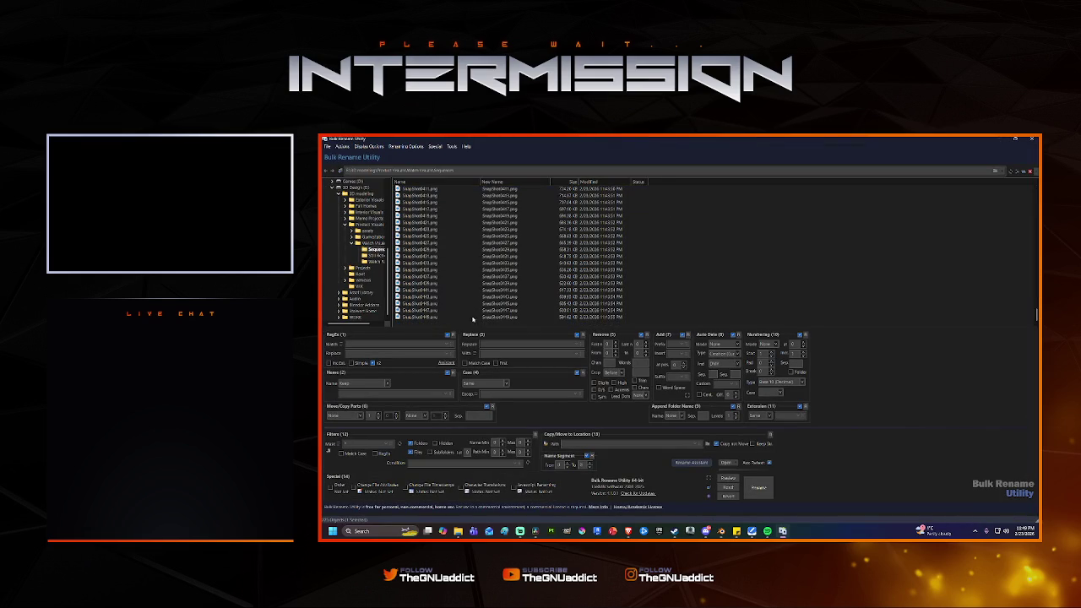
shift+click(466, 322)
scroll(568, 278, down, 20)
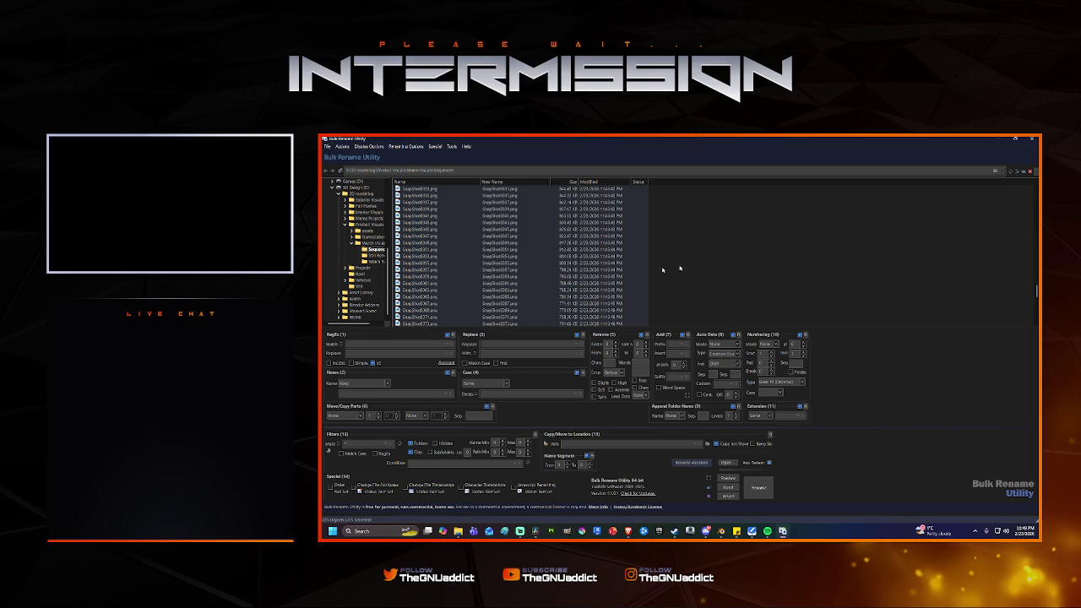
drag(1037, 290, 1036, 187)
Adjust the Remove (5) character count to strip the trailing zero-padded digits from the new names.
click(614, 343)
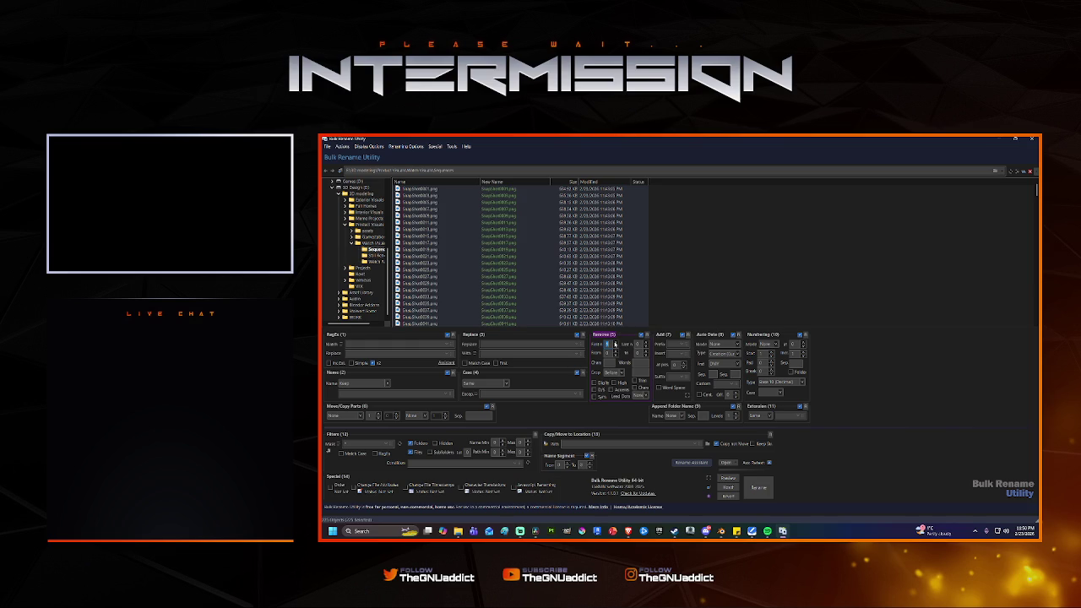
click(616, 344)
click(616, 345)
click(616, 344)
click(616, 345)
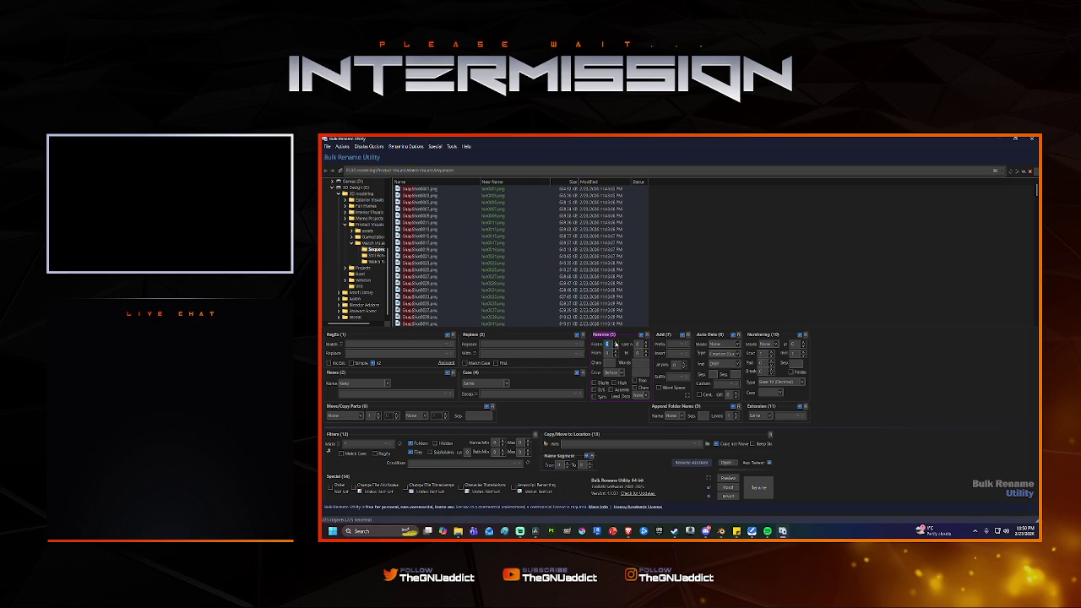
click(615, 345)
click(615, 345)
click(616, 345)
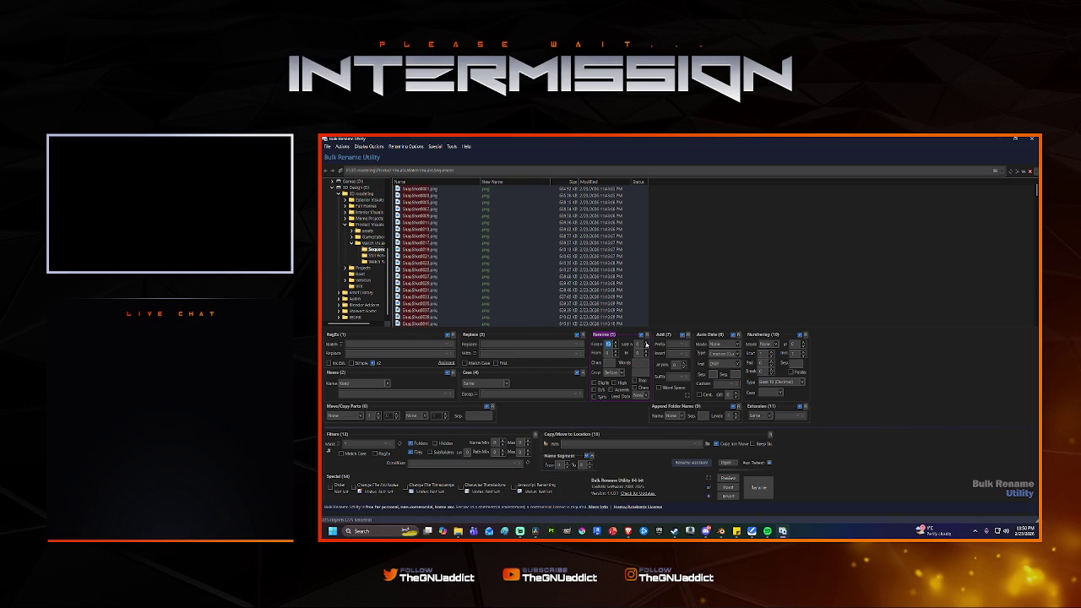
click(616, 349)
click(616, 349)
click(615, 349)
click(616, 349)
click(616, 349)
click(616, 349)
click(616, 349)
click(616, 349)
click(616, 348)
click(616, 349)
click(616, 349)
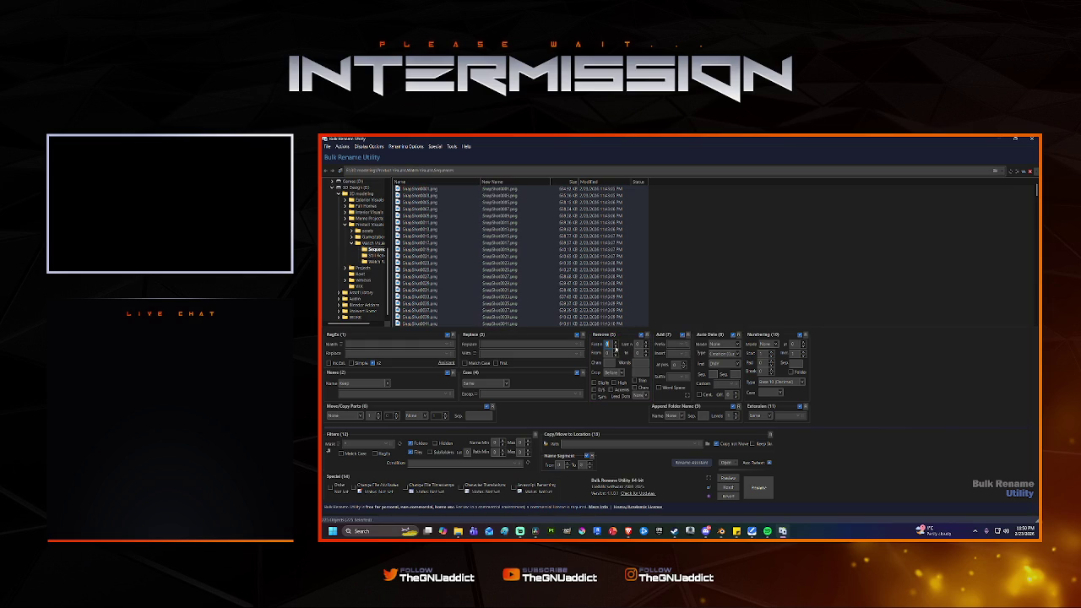
click(647, 346)
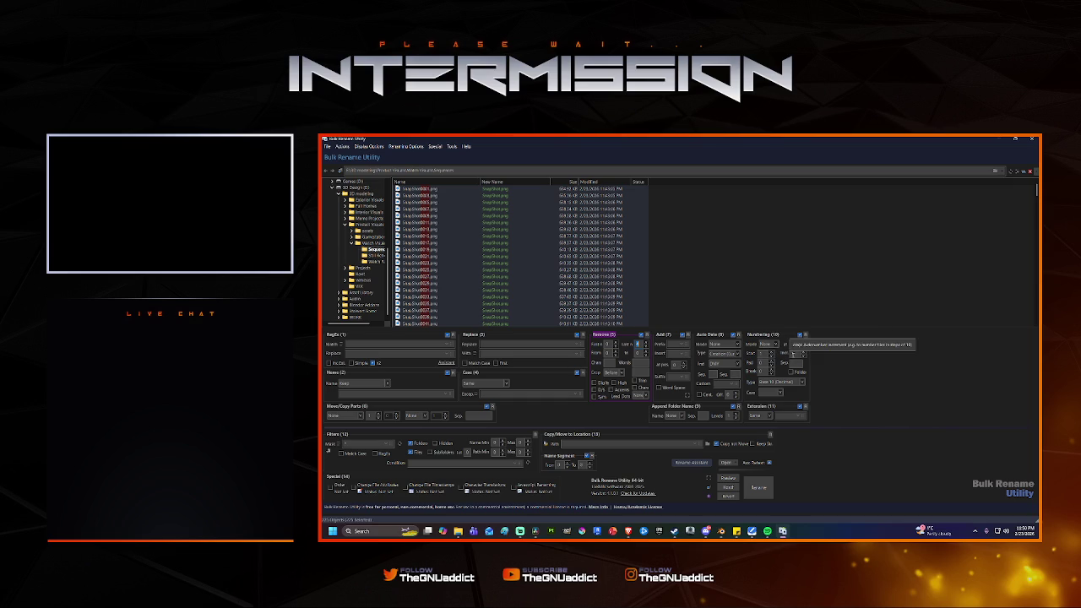
Set Numbering (10) Mode to Suffix, check the preview, and start renaming the files.
click(772, 344)
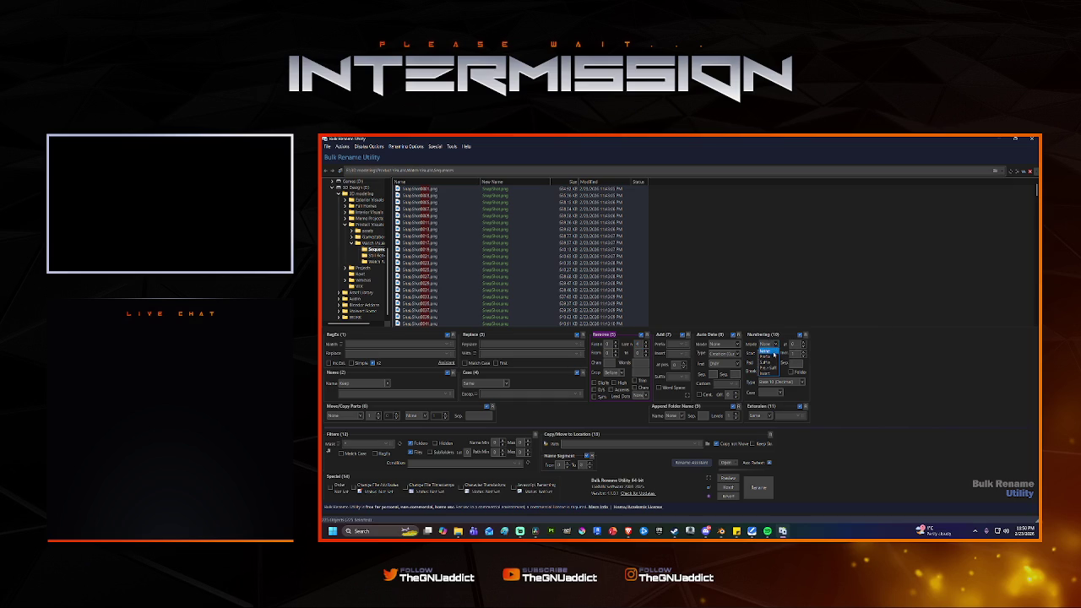
click(771, 362)
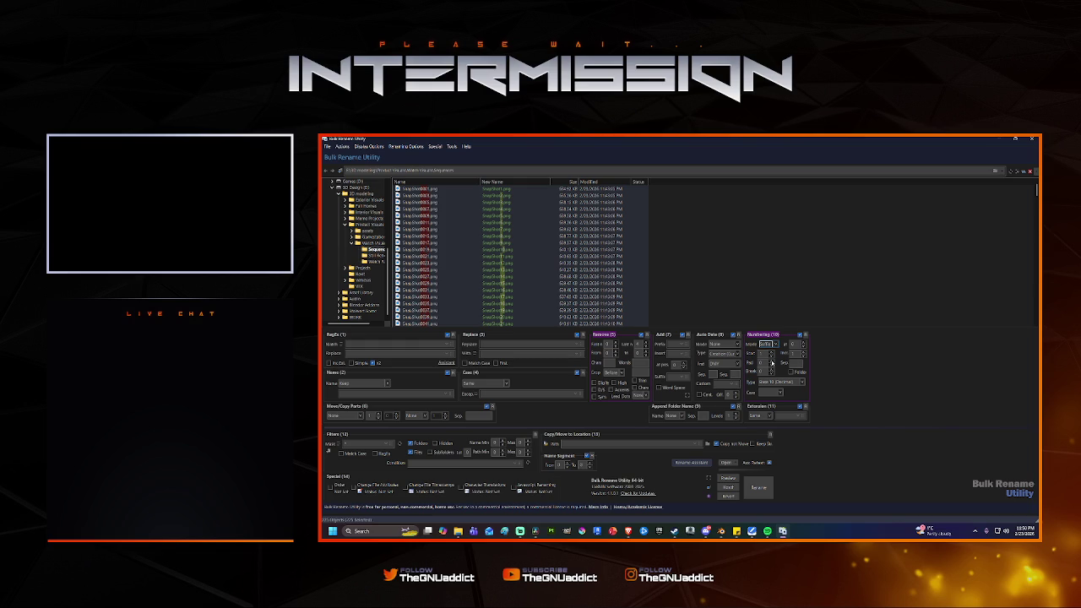
scroll(515, 295, down, 1)
scroll(507, 271, down, 5)
scroll(503, 253, up, 2)
scroll(503, 254, up, 1)
scroll(503, 253, up, 1)
scroll(503, 254, up, 2)
scroll(503, 254, up, 1)
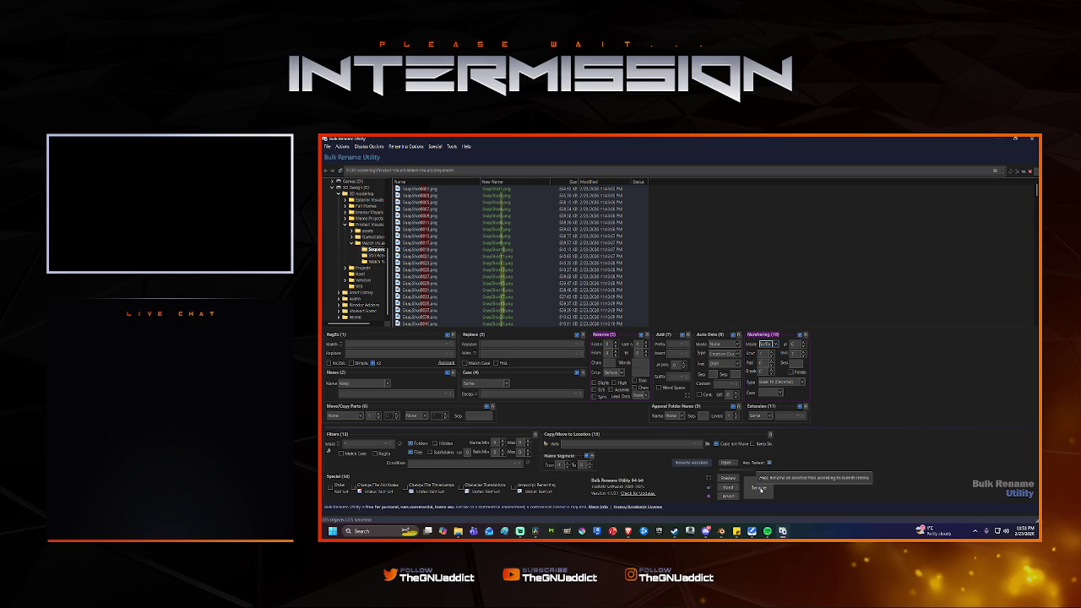
click(759, 488)
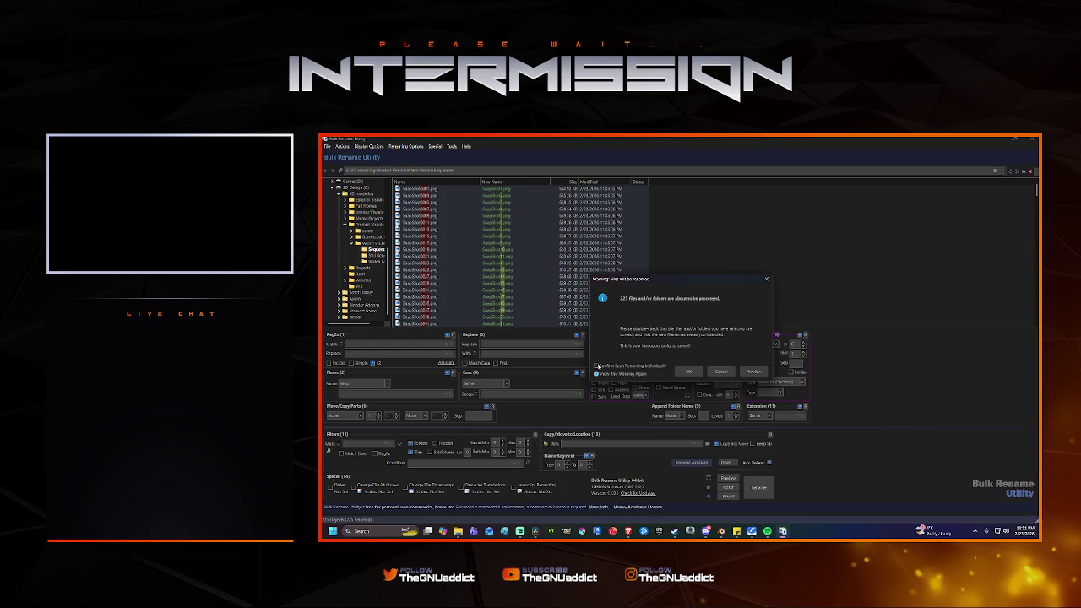
Confirm the rename of all 225 files and dismiss the completion message.
click(688, 372)
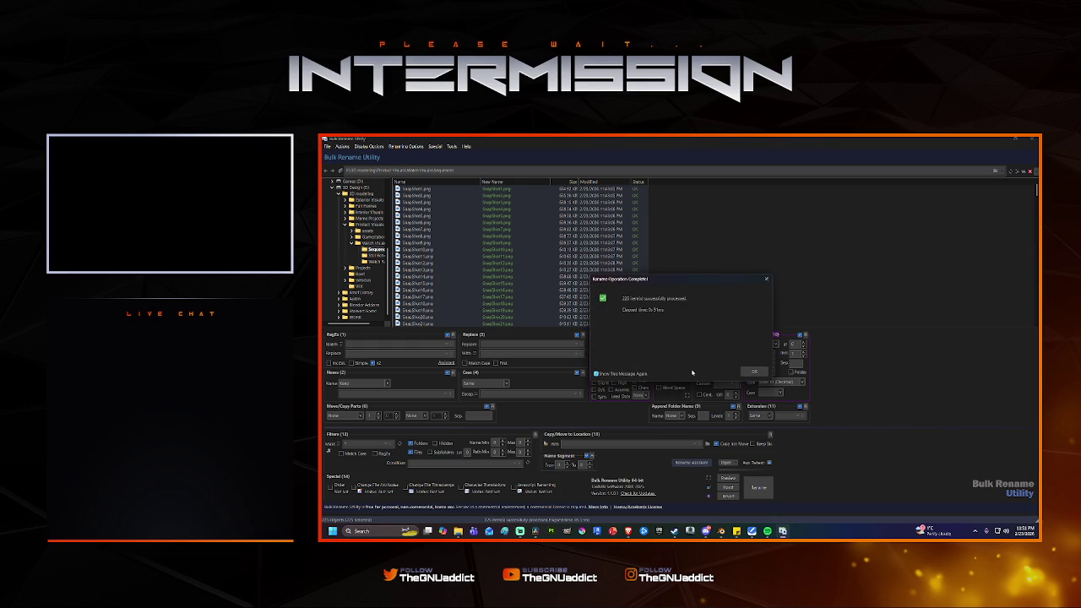
click(750, 373)
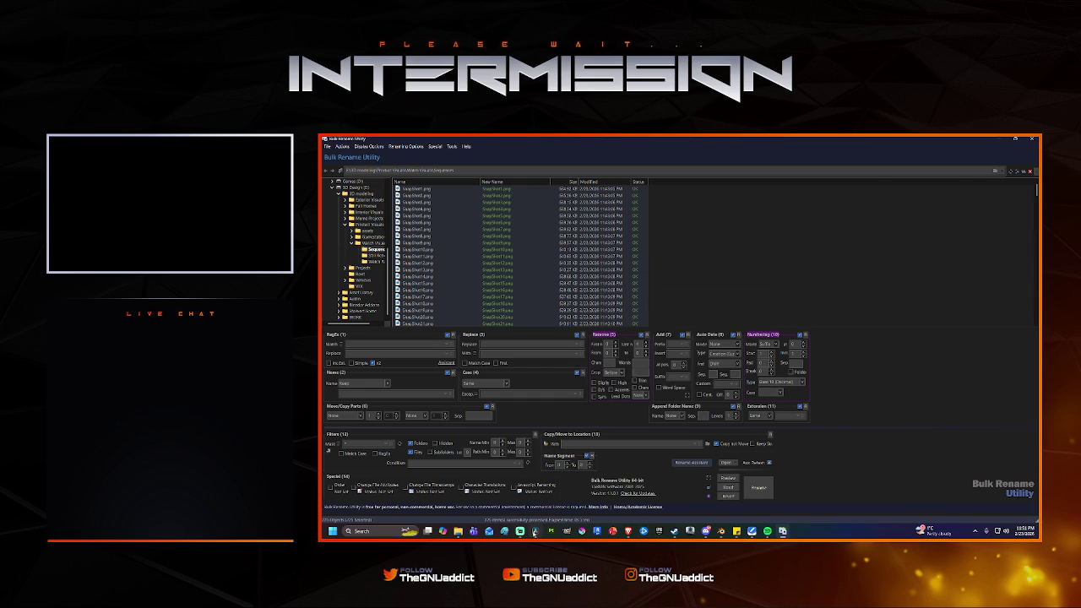
click(535, 531)
Import the renamed sequence into the Media Pool and delete the offline video and audio clips.
drag(436, 184, 494, 376)
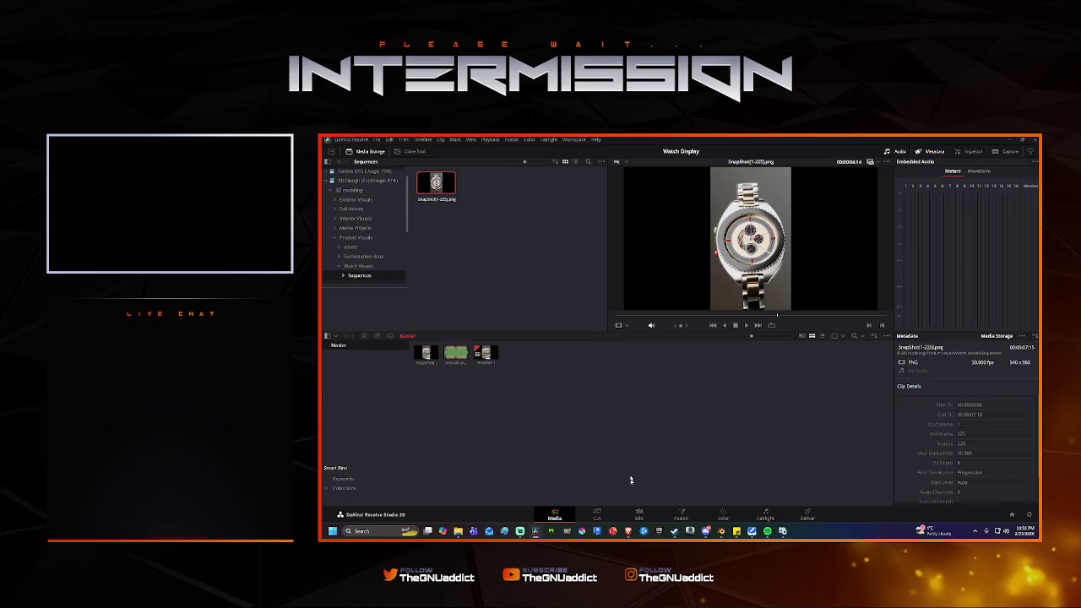
click(639, 514)
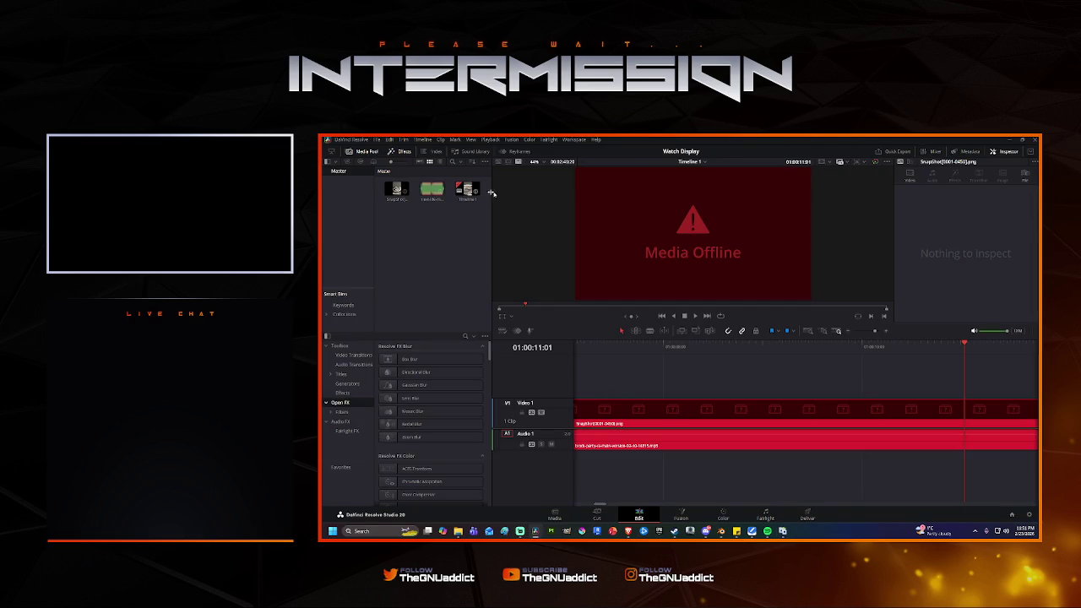
click(625, 408)
key(Delete)
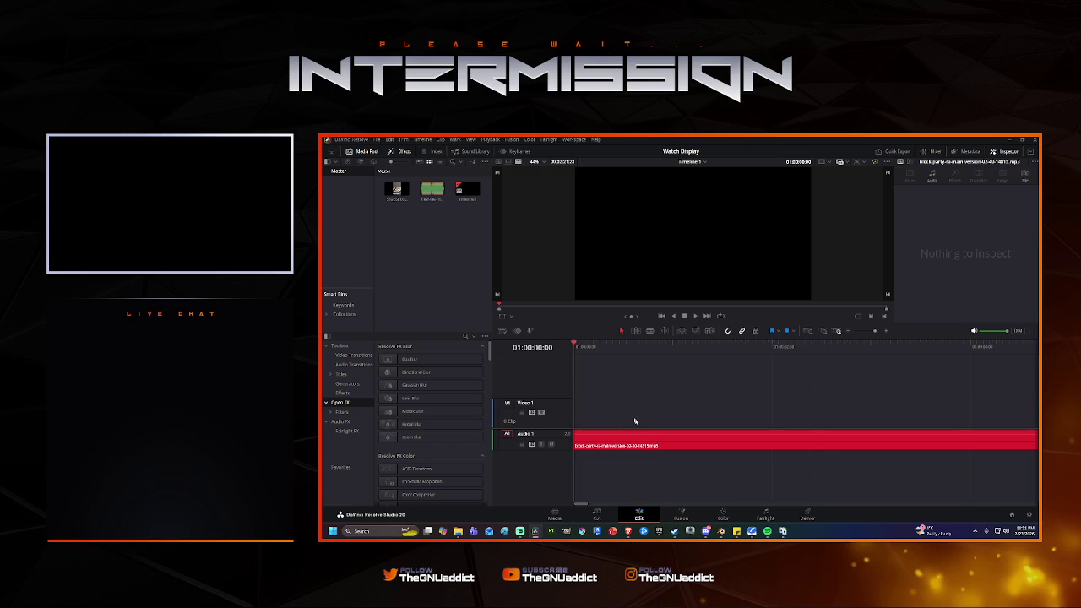
key(Delete)
Place the SnapShot[1-225].png sequence on Video 1 and play back the timeline.
click(434, 191)
drag(396, 189, 573, 419)
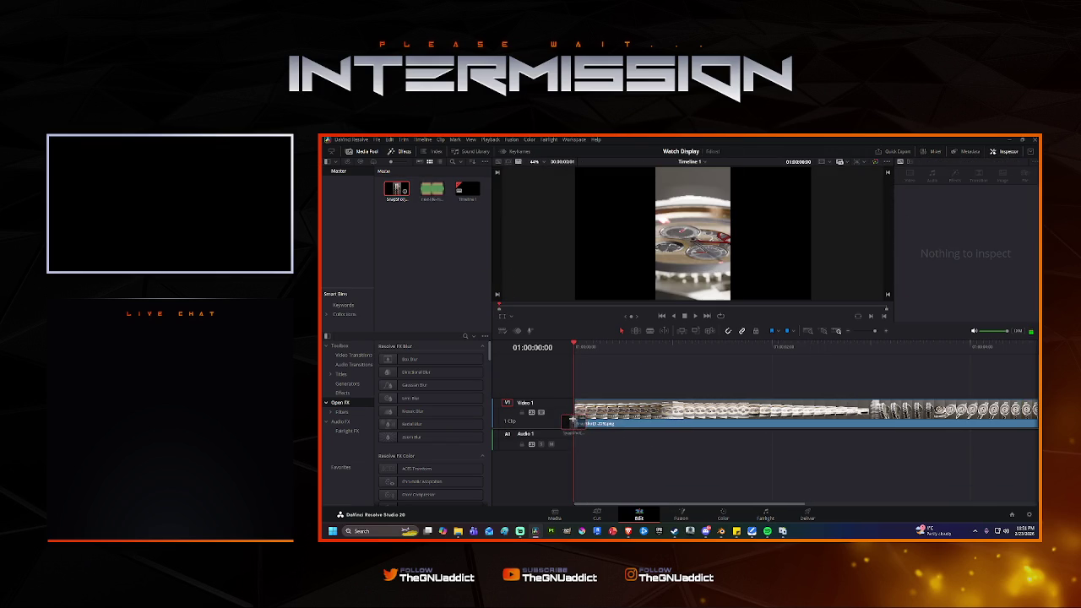
key(space)
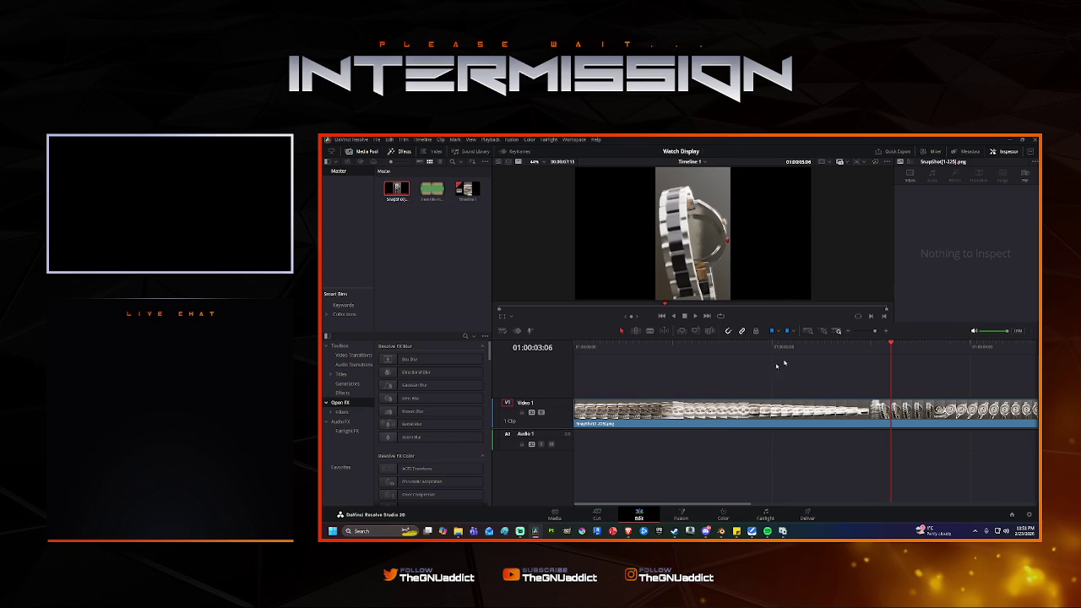
right_click(723, 412)
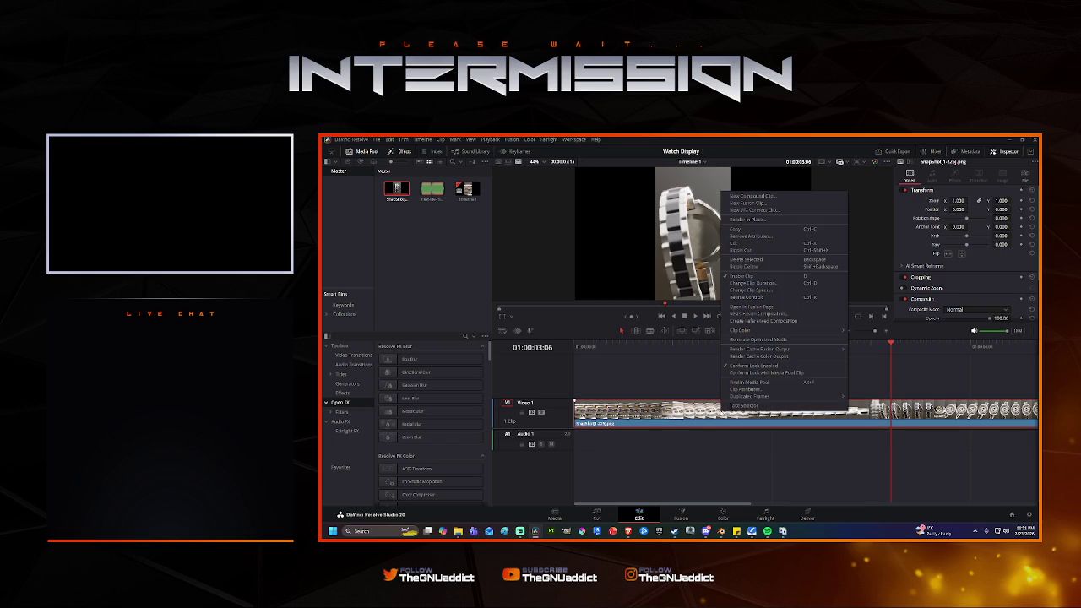
Inspect the watch clip's AI Smart Reframe settings, leaving Object of Interest on Auto.
click(972, 267)
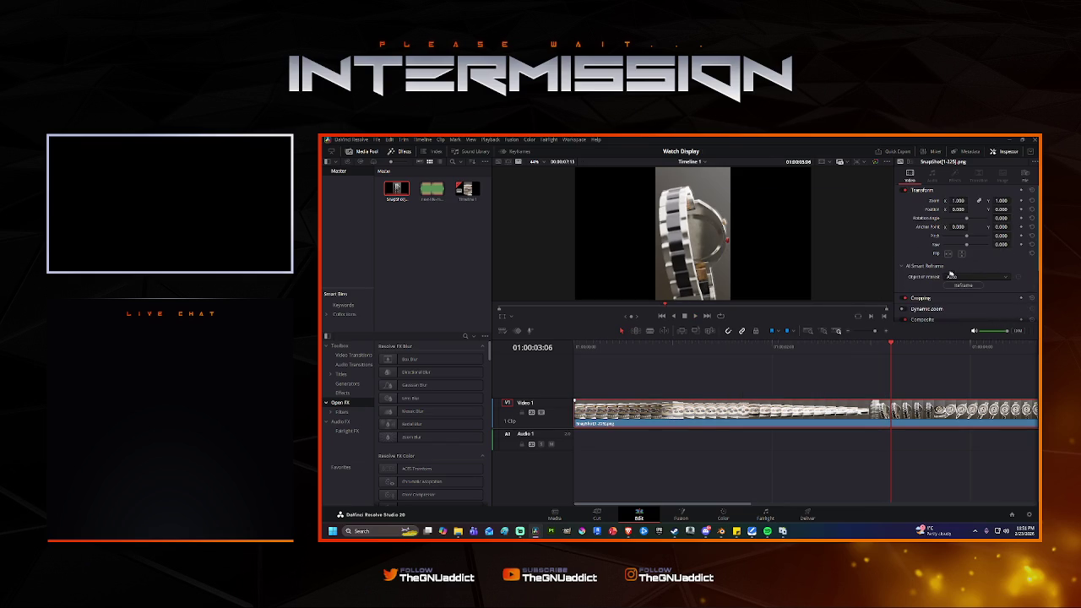
click(902, 267)
scroll(958, 285, down, 2)
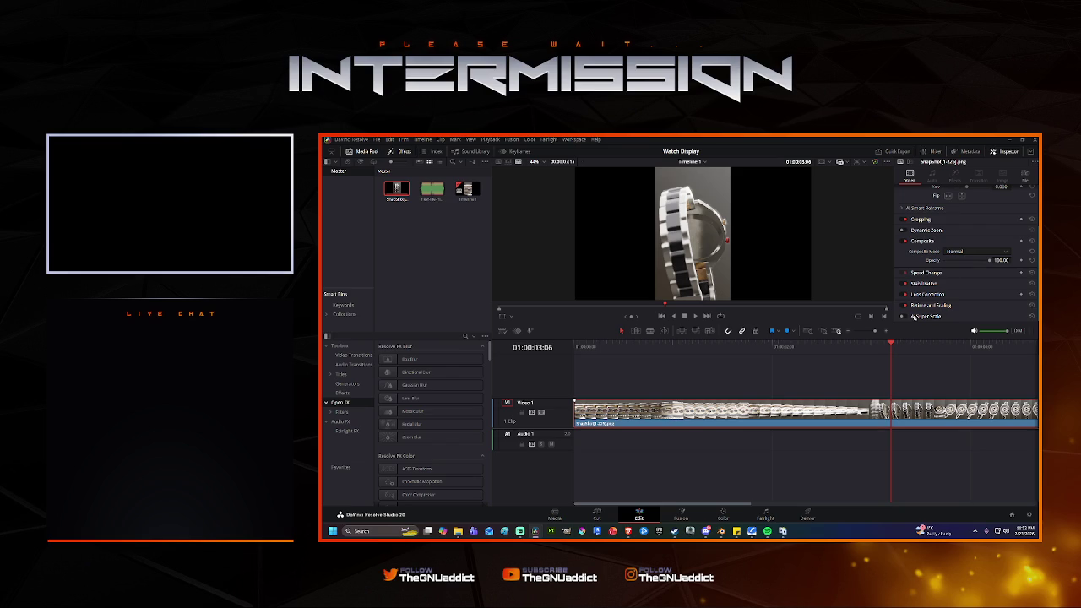
scroll(929, 296, up, 3)
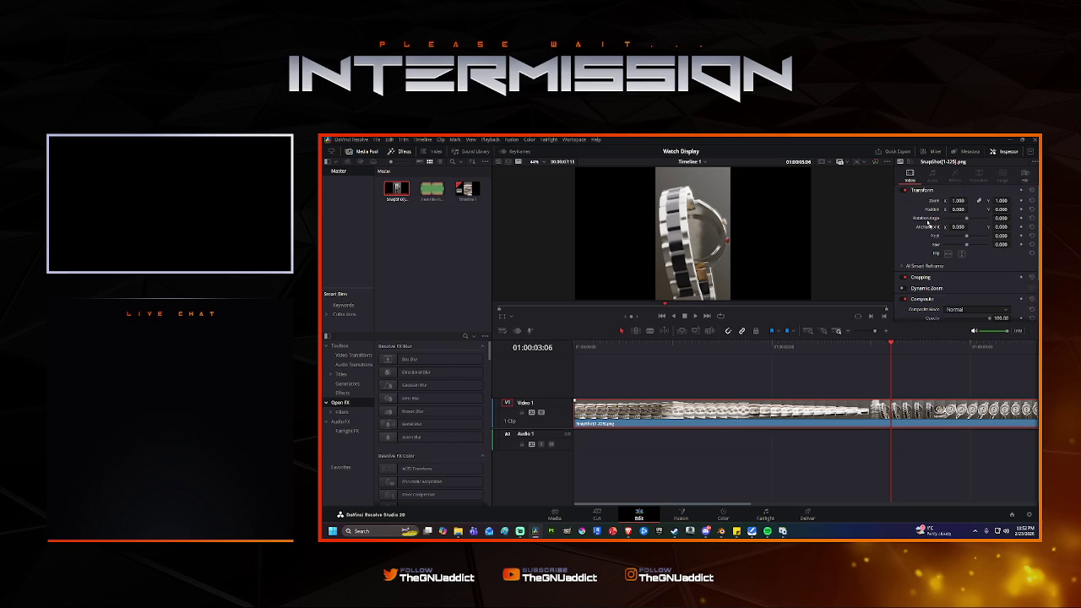
scroll(931, 271, down, 1)
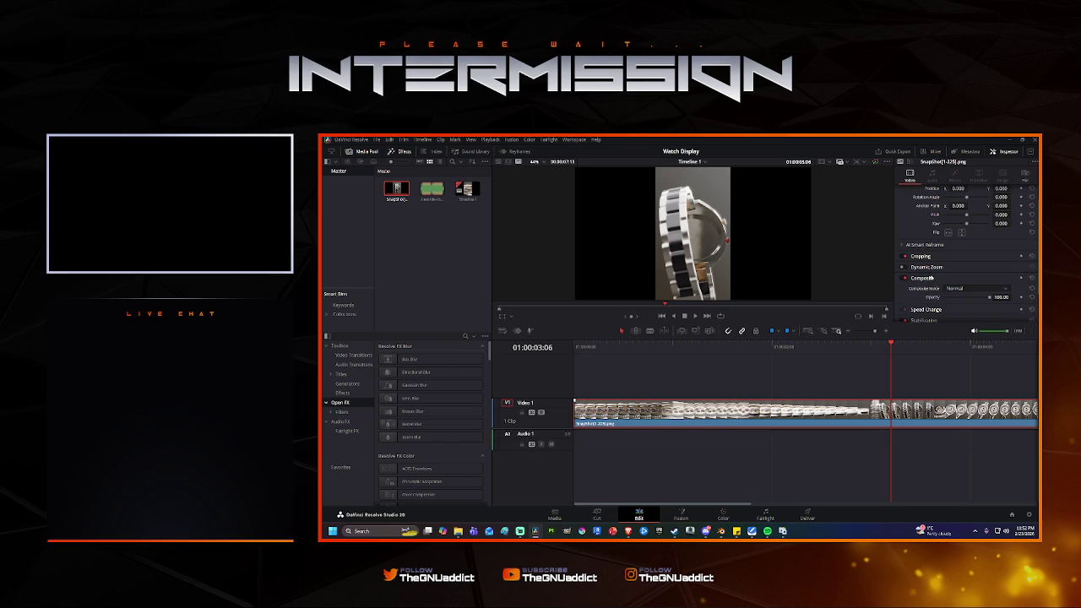
click(900, 246)
click(967, 256)
click(963, 264)
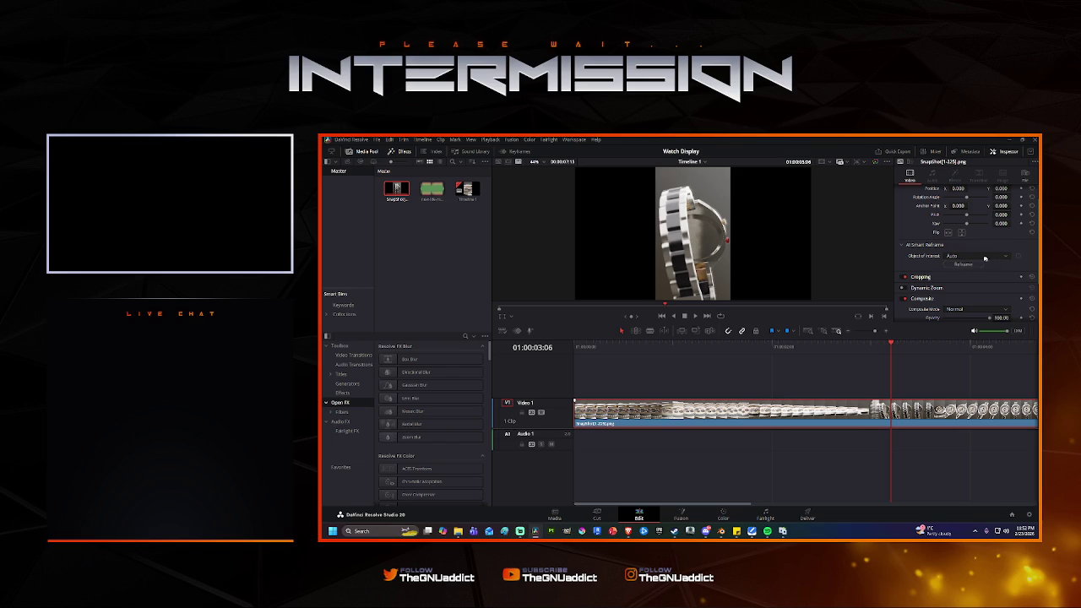
click(901, 246)
scroll(920, 260, down, 2)
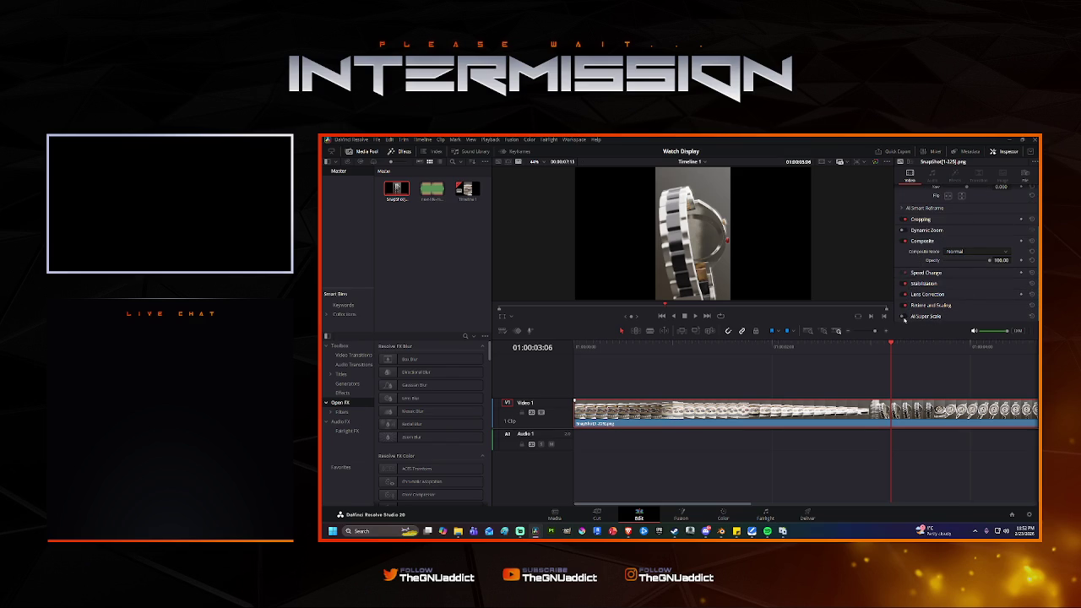
click(682, 513)
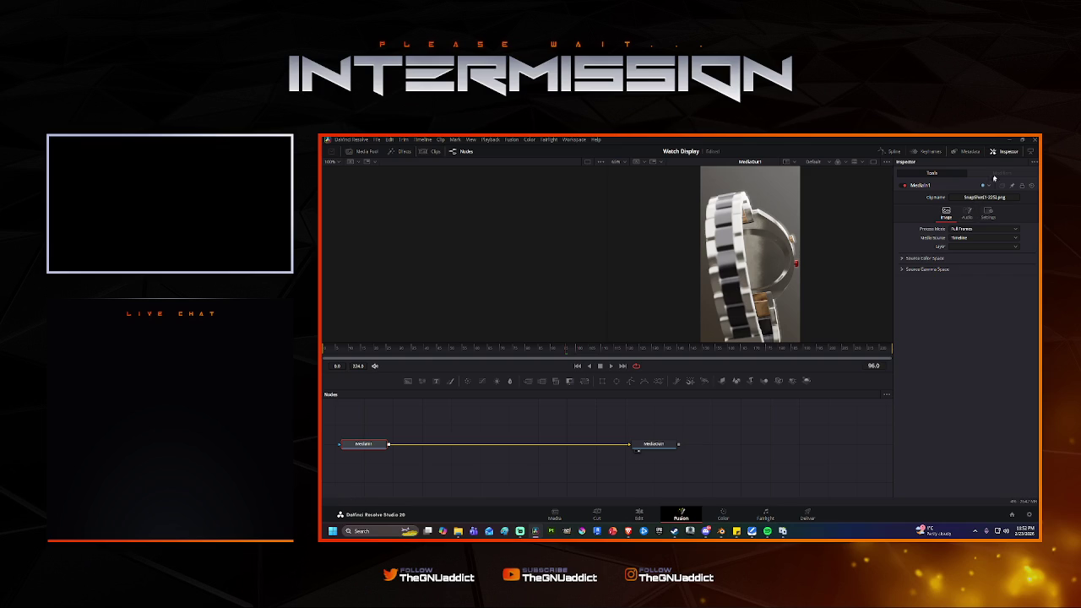
click(639, 517)
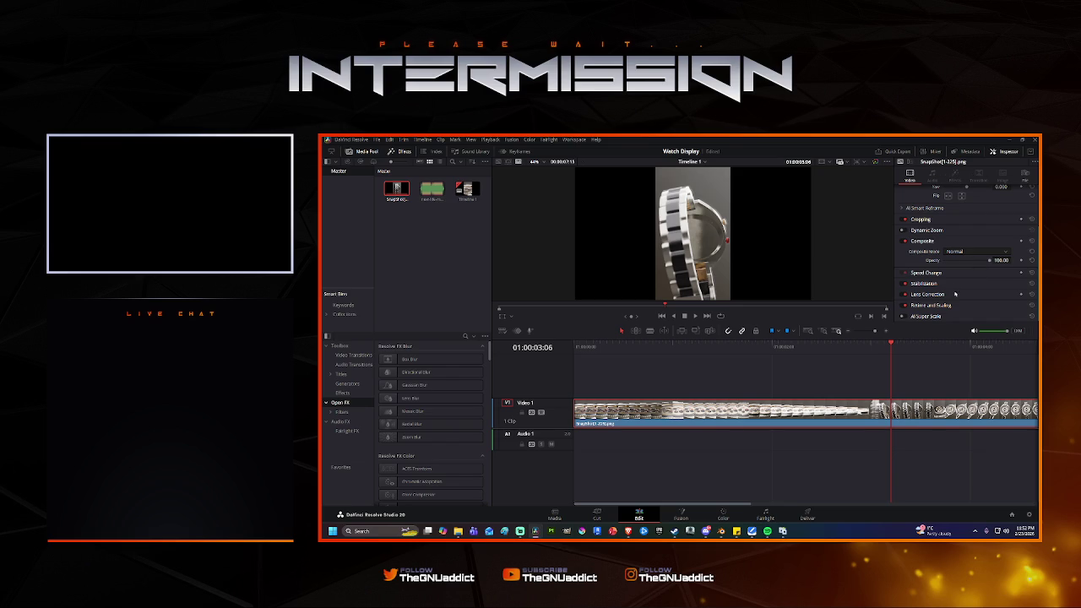
click(905, 307)
Check the Retime Process dropdown choices without changing them.
scroll(993, 292, down, 1)
click(976, 269)
click(963, 277)
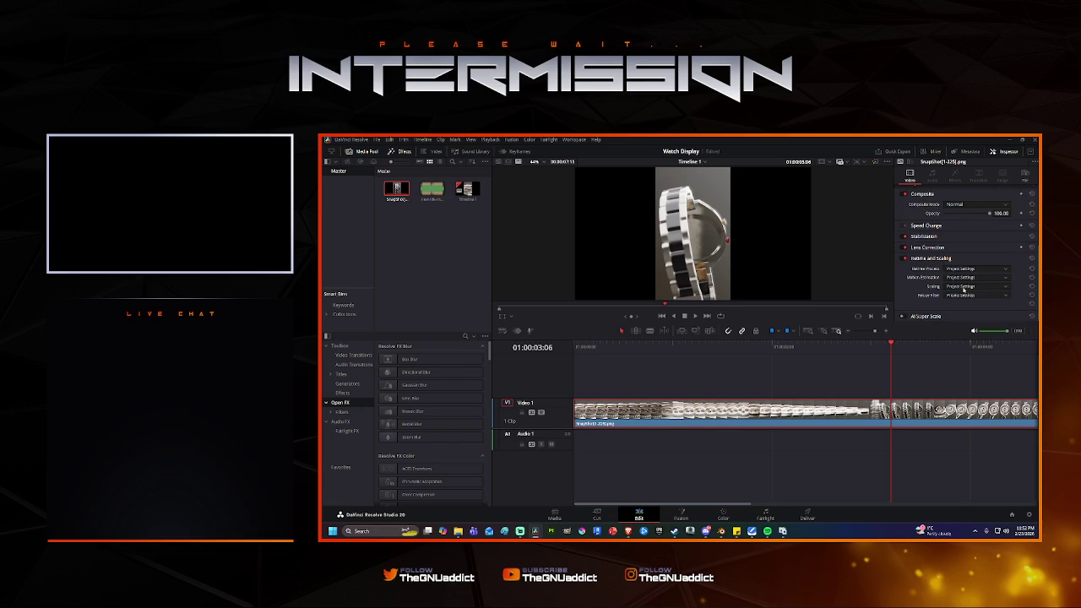
click(962, 270)
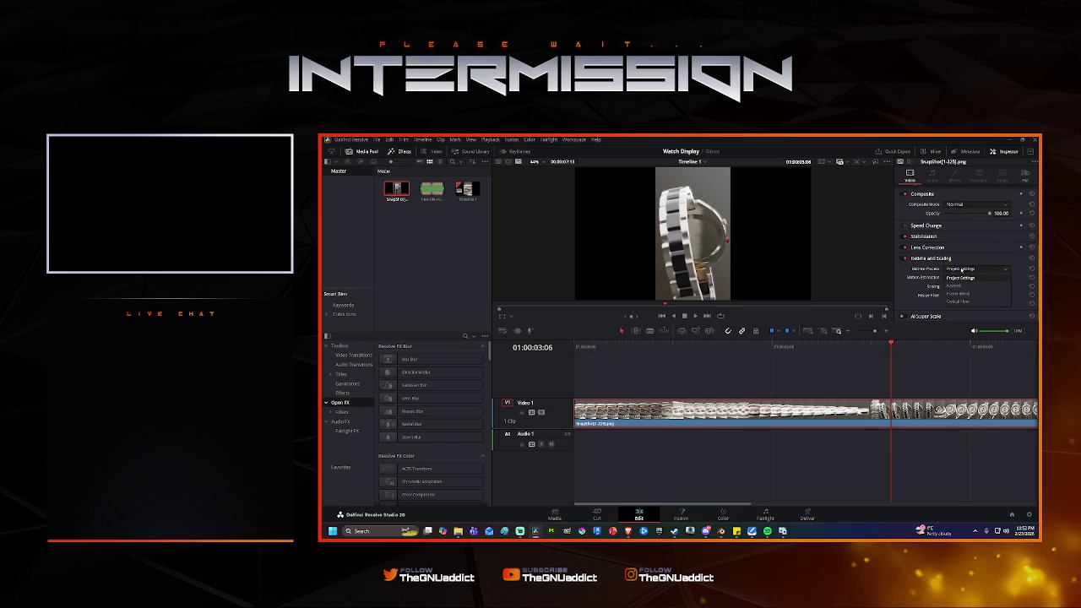
click(961, 277)
Check the Motion Estimation, Scaling and Resize Filter choices, leaving all on Project Settings.
click(969, 278)
click(969, 278)
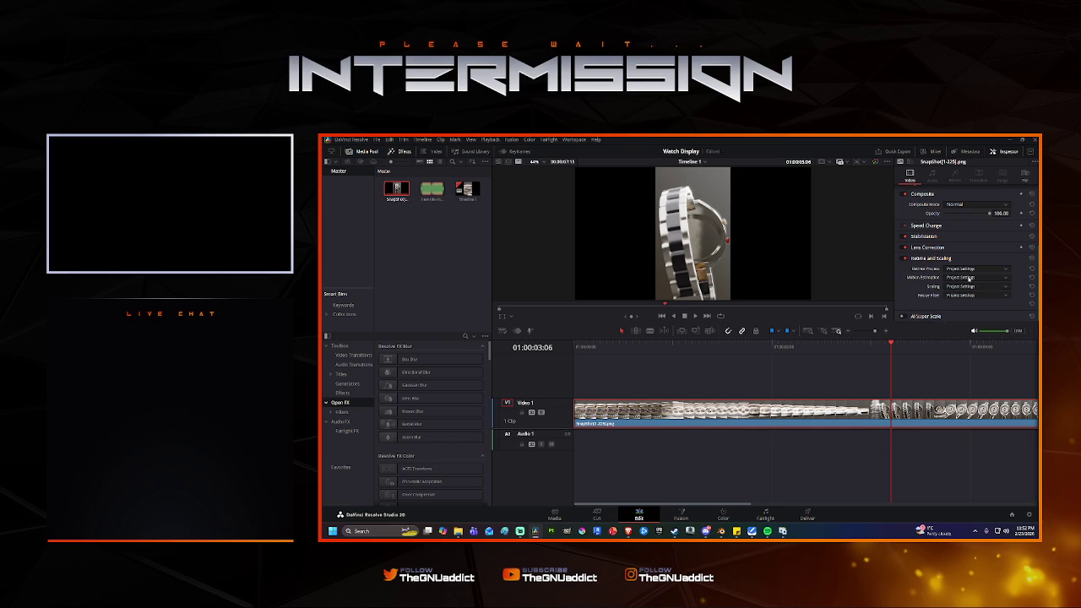
click(969, 287)
click(969, 286)
click(973, 296)
click(970, 278)
click(969, 278)
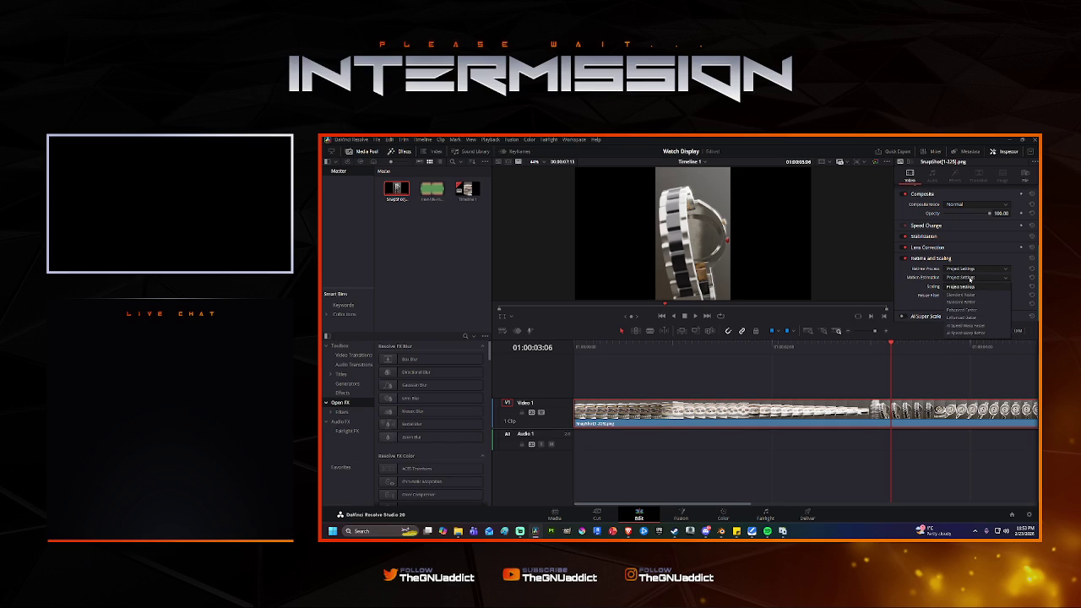
click(969, 278)
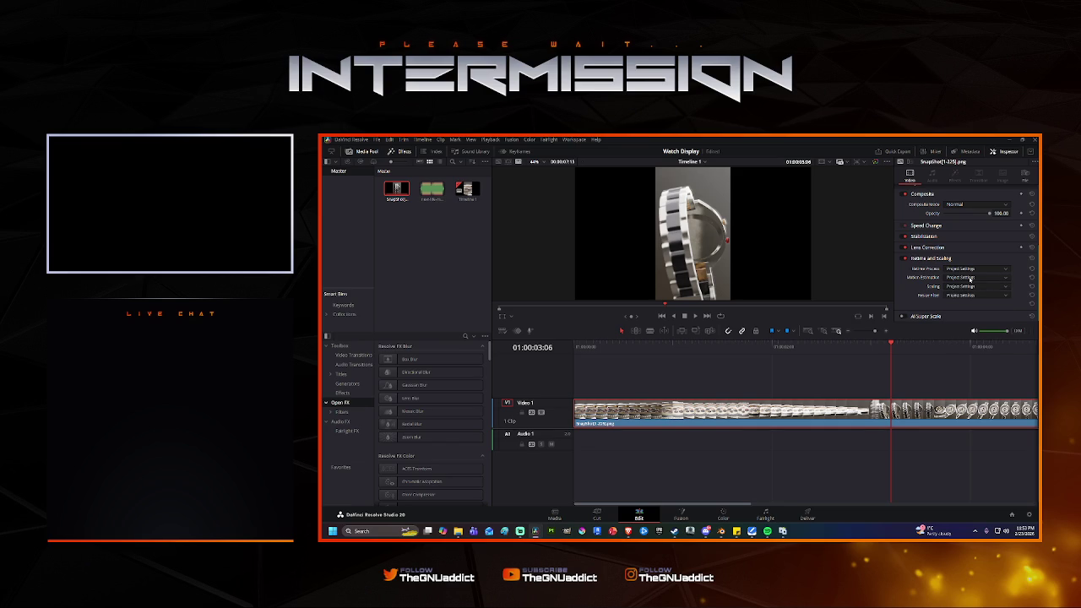
click(970, 278)
click(970, 278)
Select the SnapShot watch clip and choose Optical Flow in the Inspector's Retime Process dropdown.
right_click(812, 414)
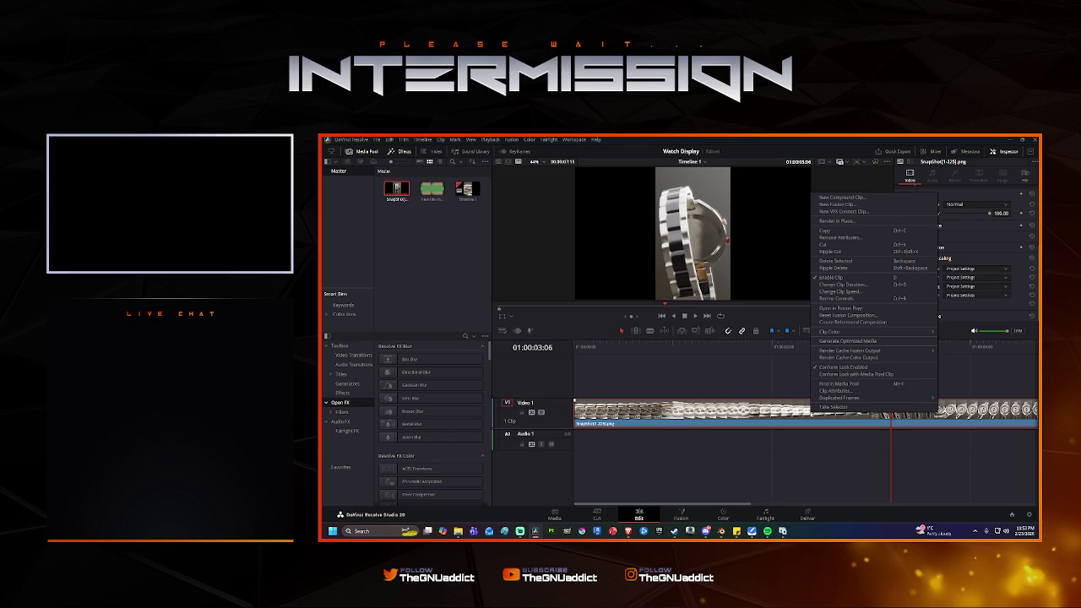
mouse_move(830, 332)
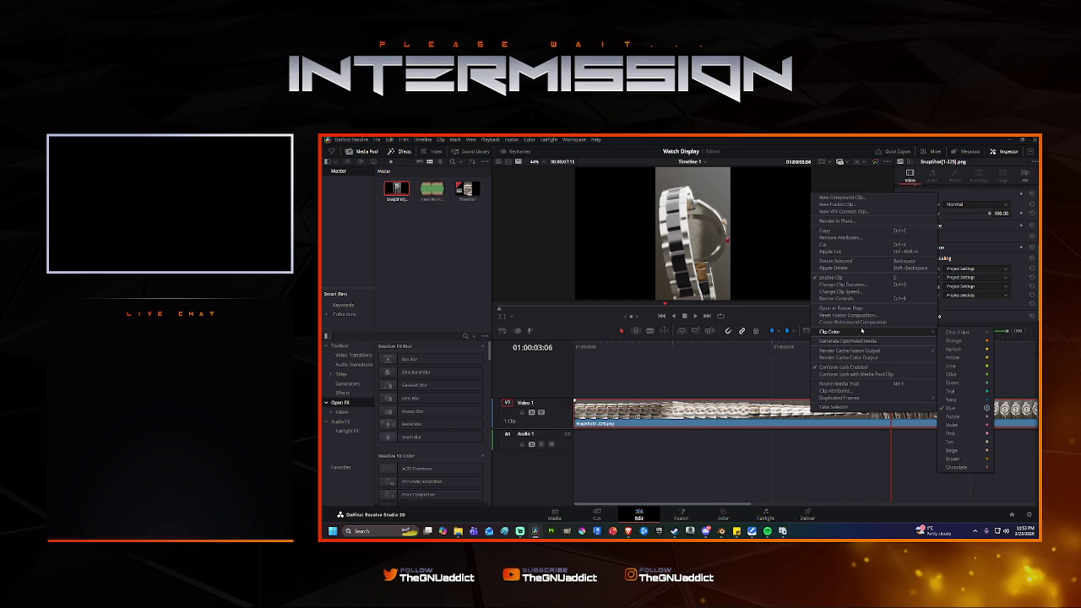
click(1018, 367)
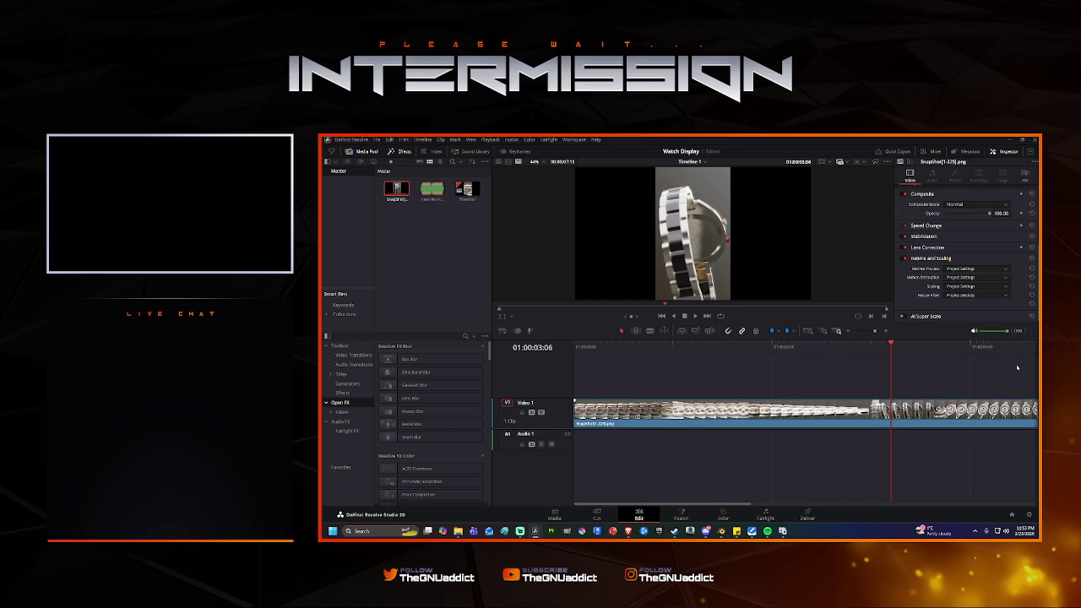
click(989, 399)
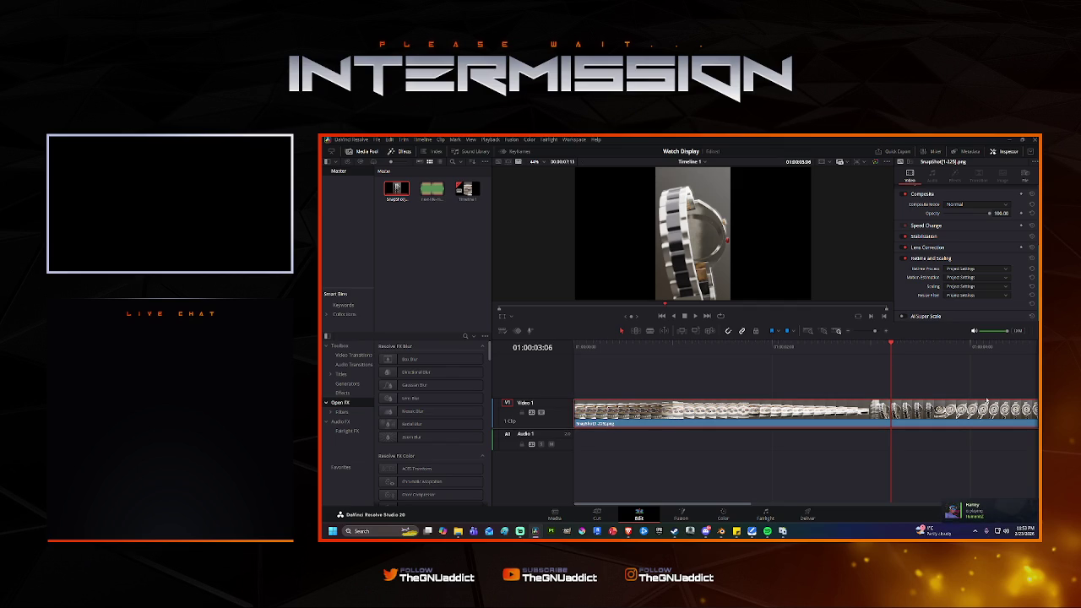
right_click(947, 415)
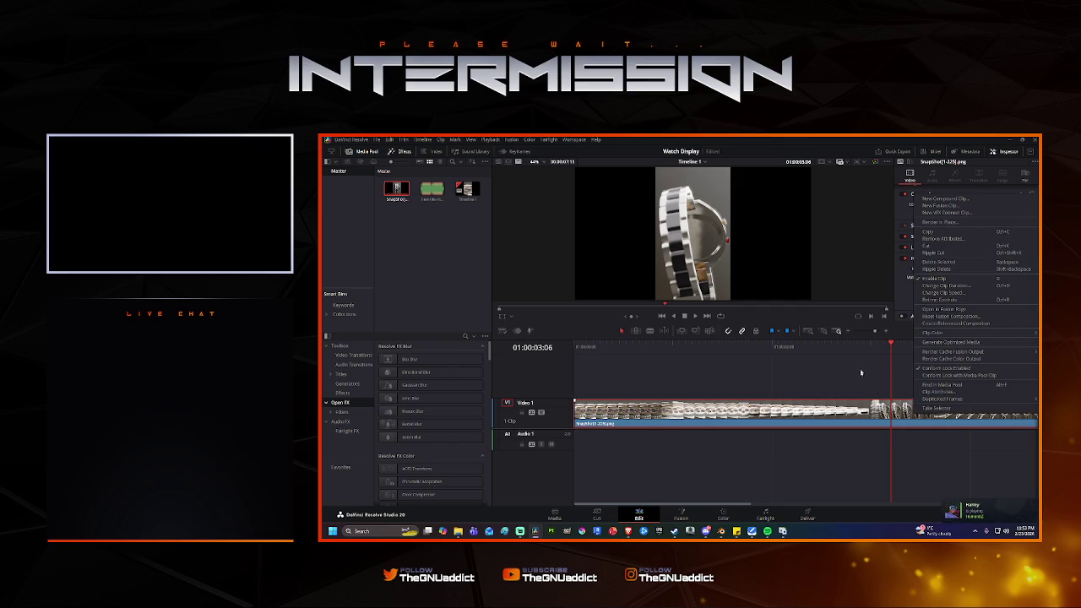
click(866, 380)
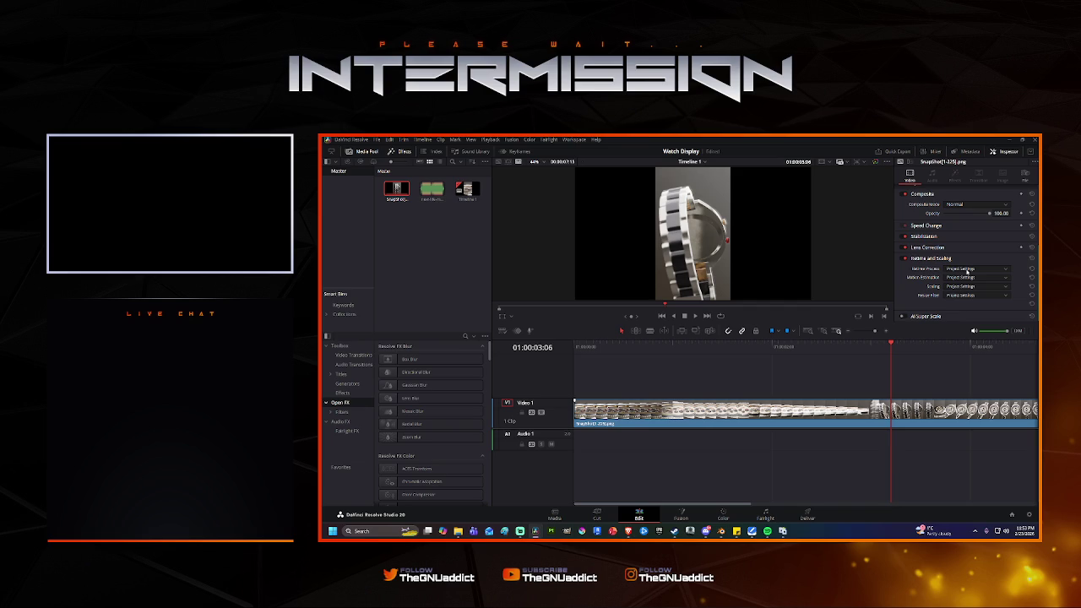
click(968, 270)
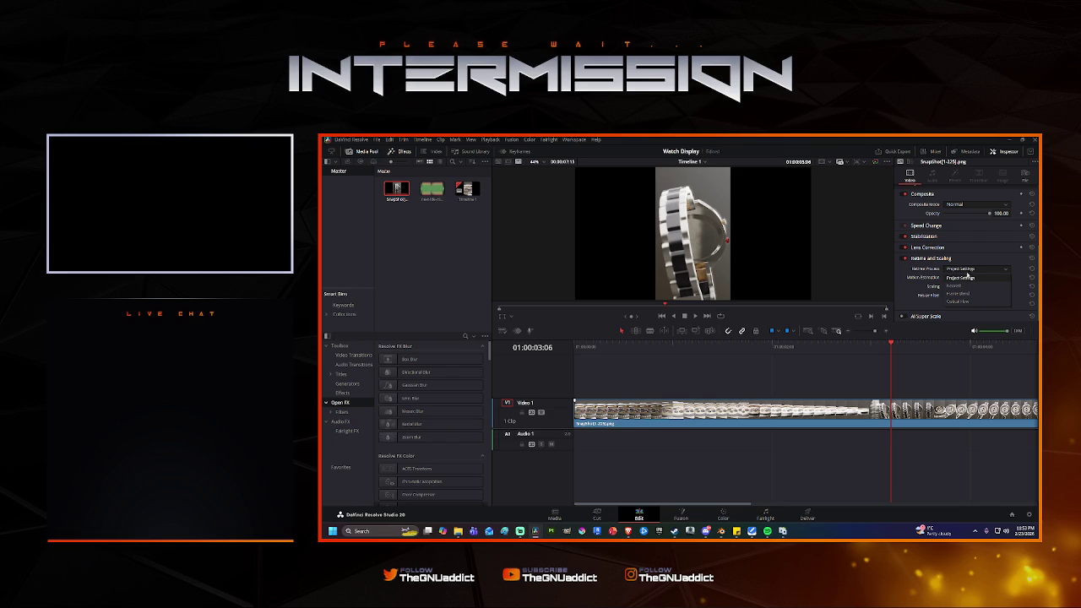
click(970, 300)
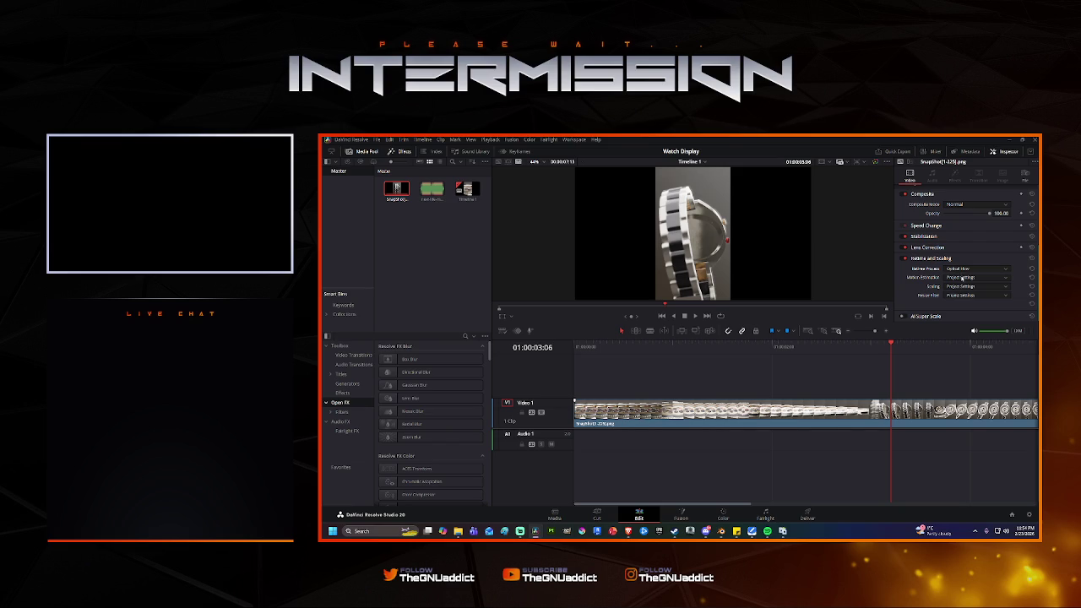
Set motion estimation to AI SpeedWarp Better and retime the watch clip to 300% speed.
click(963, 280)
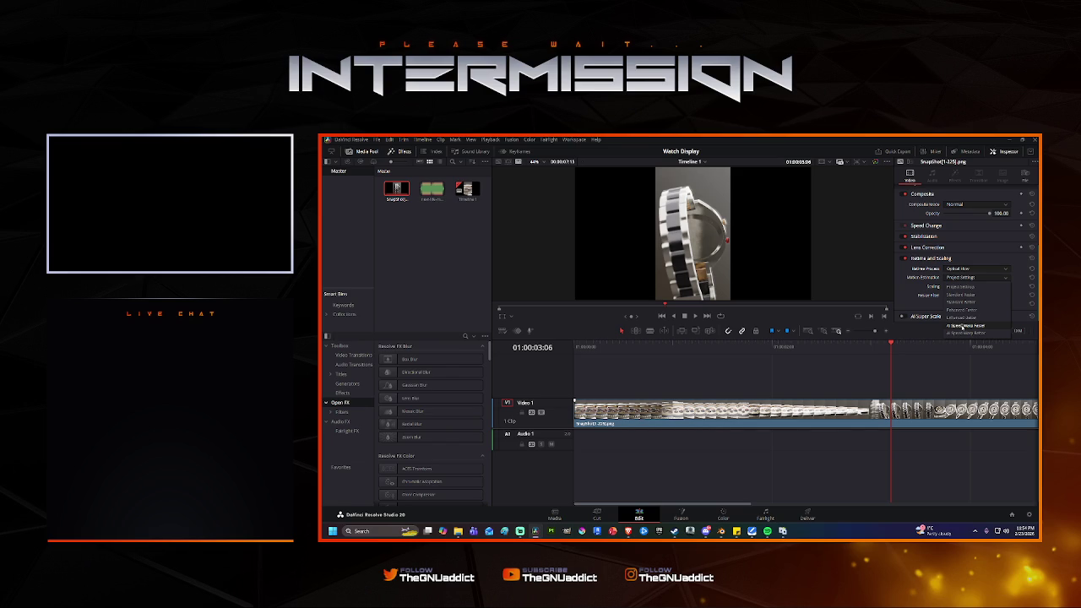
click(959, 334)
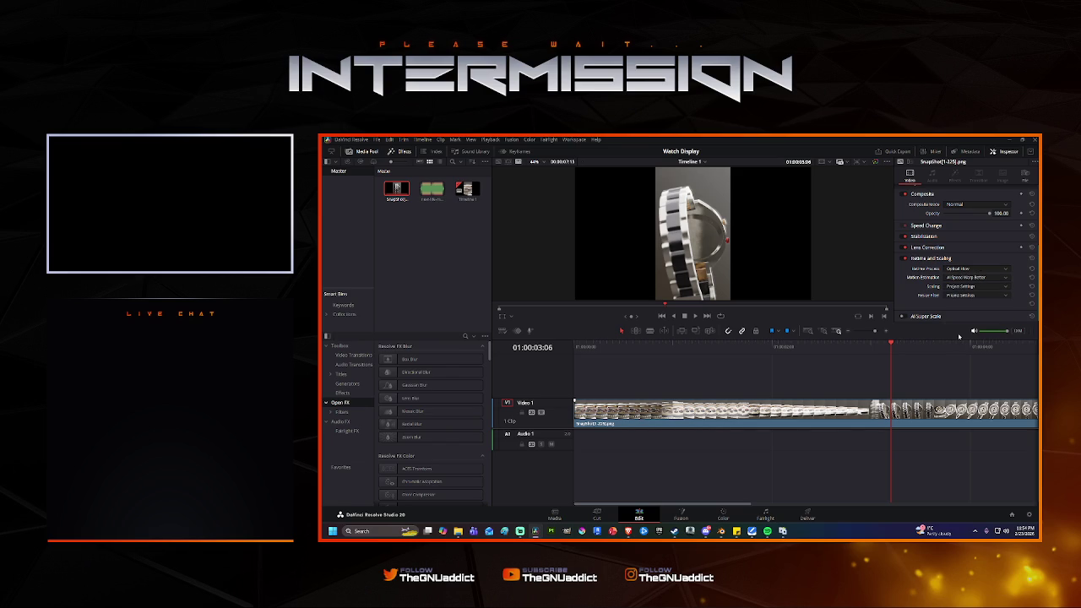
right_click(816, 420)
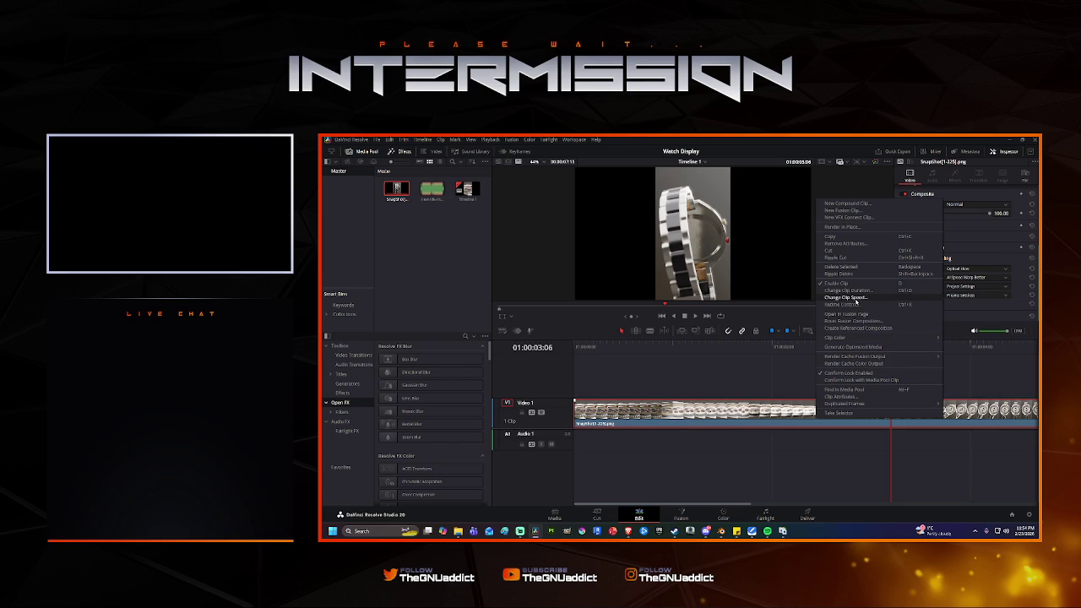
click(859, 298)
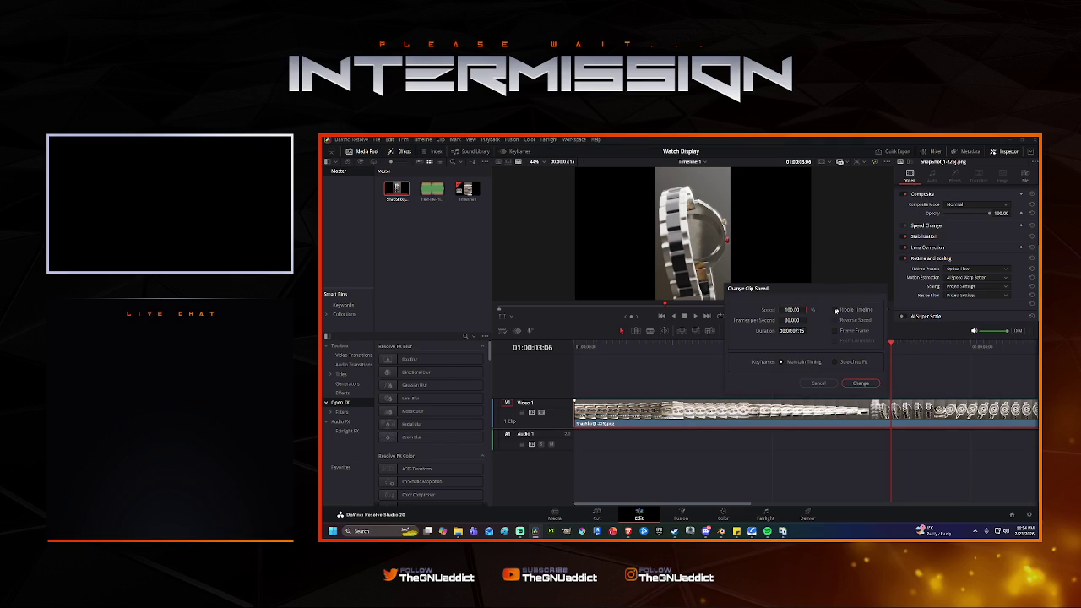
double_click(794, 310)
text(300)
click(858, 383)
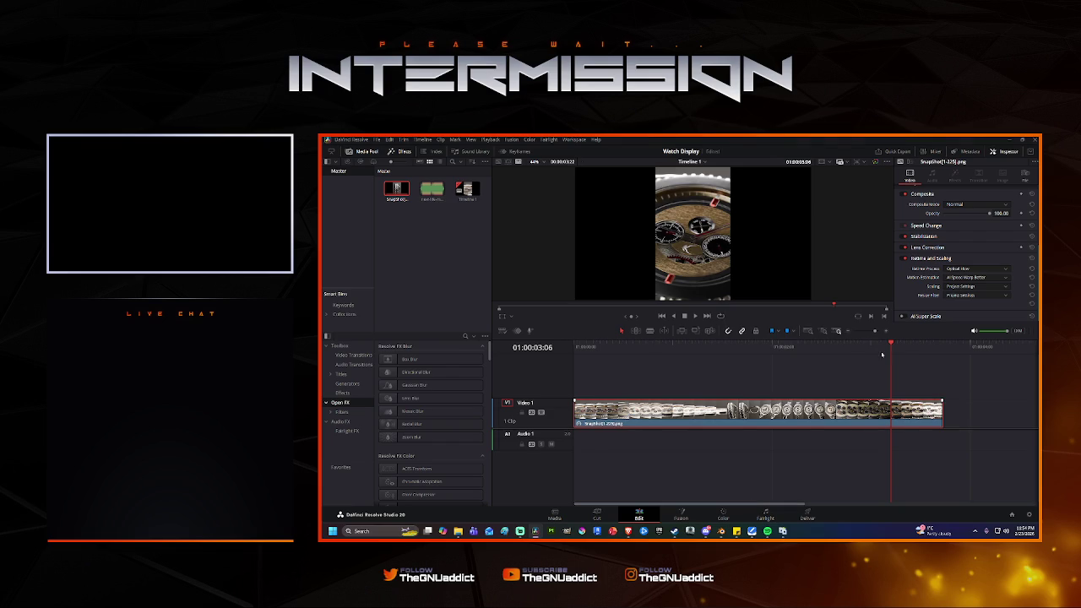
Preview the 300% clip from the start, then change its speed to 50%.
key(Home)
key(space)
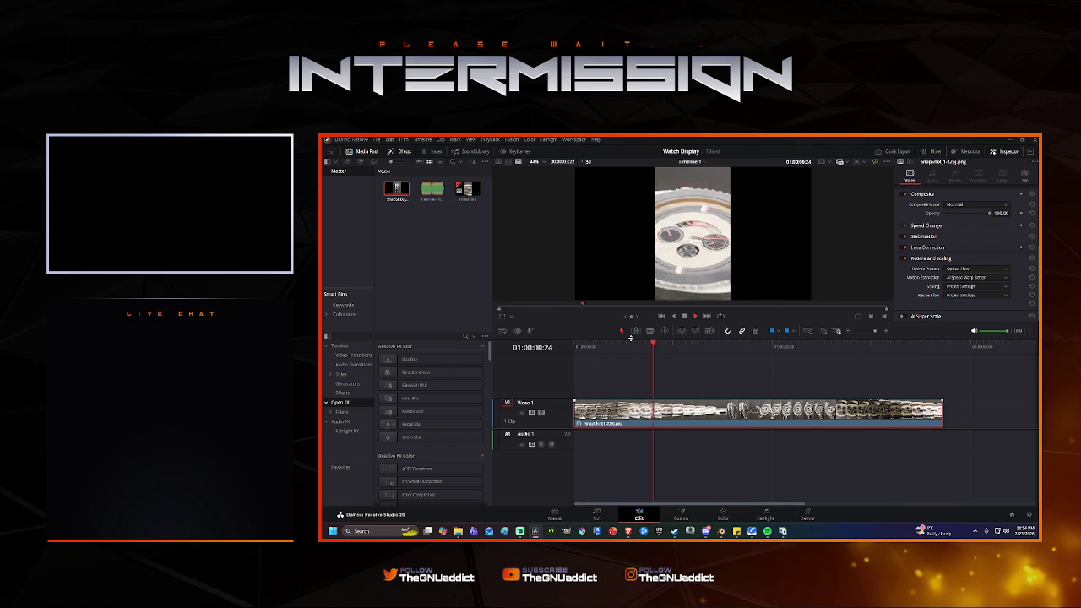
key(space)
right_click(785, 424)
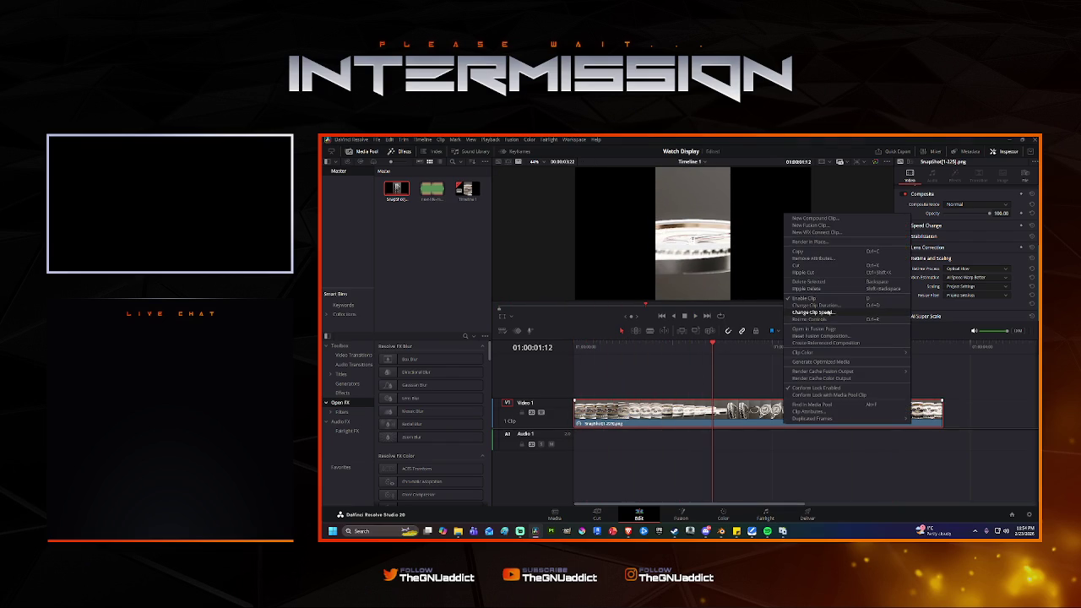
click(824, 312)
text(50)
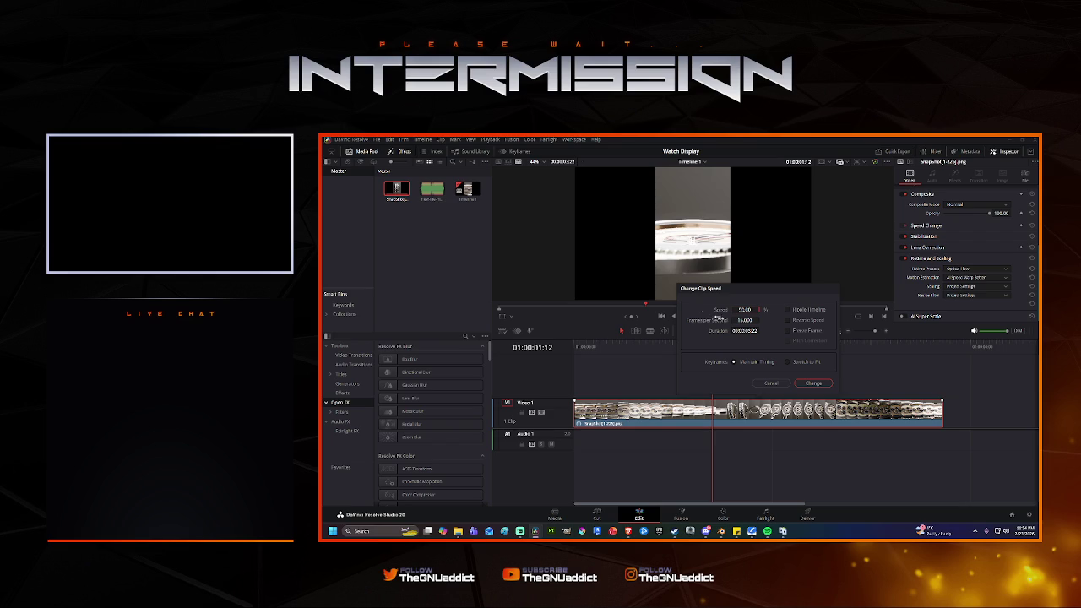
click(814, 382)
Play the timeline from the start and extend the clip's end by about five seconds.
drag(713, 345, 547, 348)
click(592, 347)
key(space)
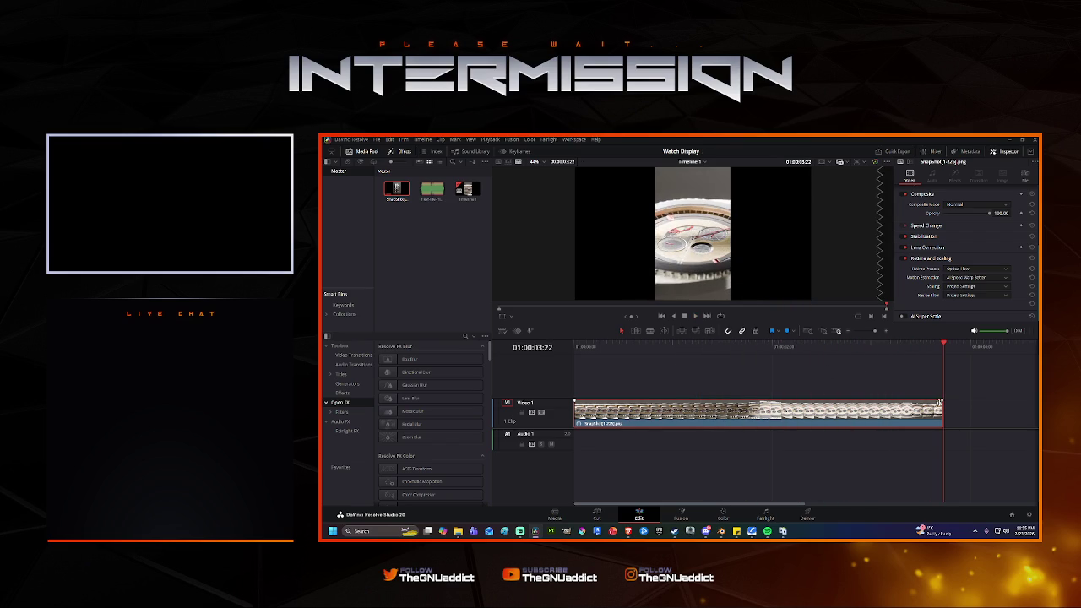
drag(942, 409, 1032, 410)
Preview the old mp3 in the media pool and delete it.
alt+scroll(811, 436, down, 2)
alt+scroll(736, 434, down, 2)
alt+scroll(736, 433, up, 3)
alt+scroll(734, 431, down, 1)
alt+scroll(733, 431, down, 2)
alt+scroll(737, 456, up, 2)
click(431, 191)
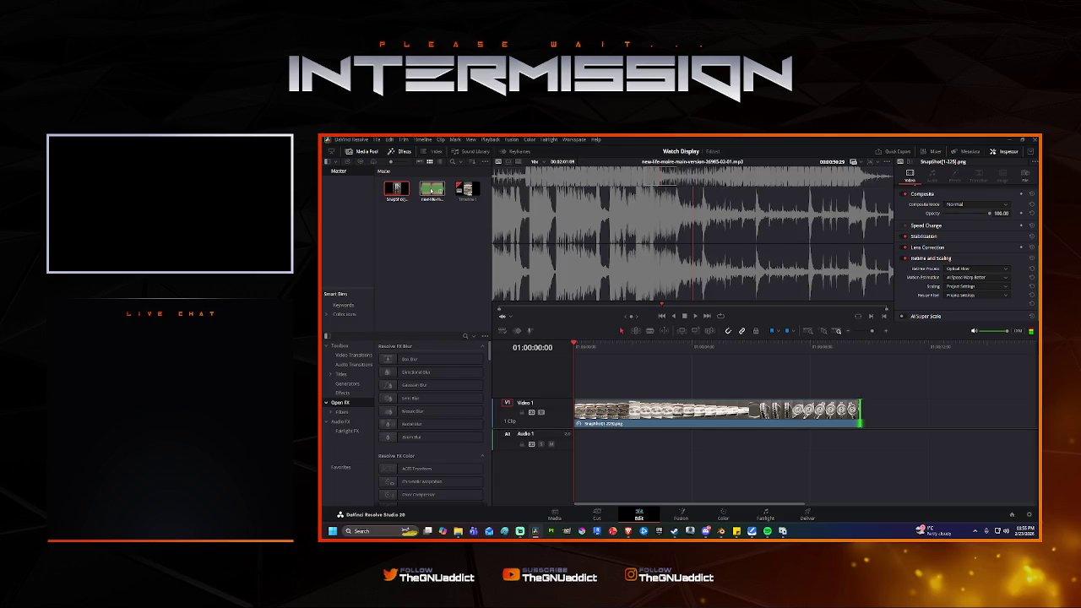
key(Delete)
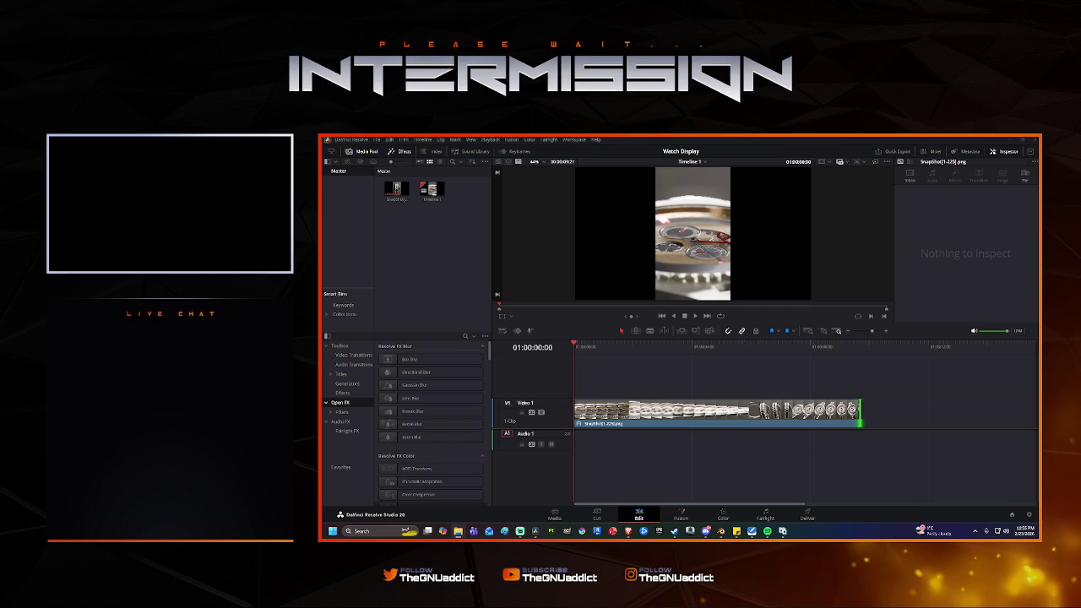
Place a new music track on Audio 1 and play about ten seconds of it.
drag(980, 463, 564, 436)
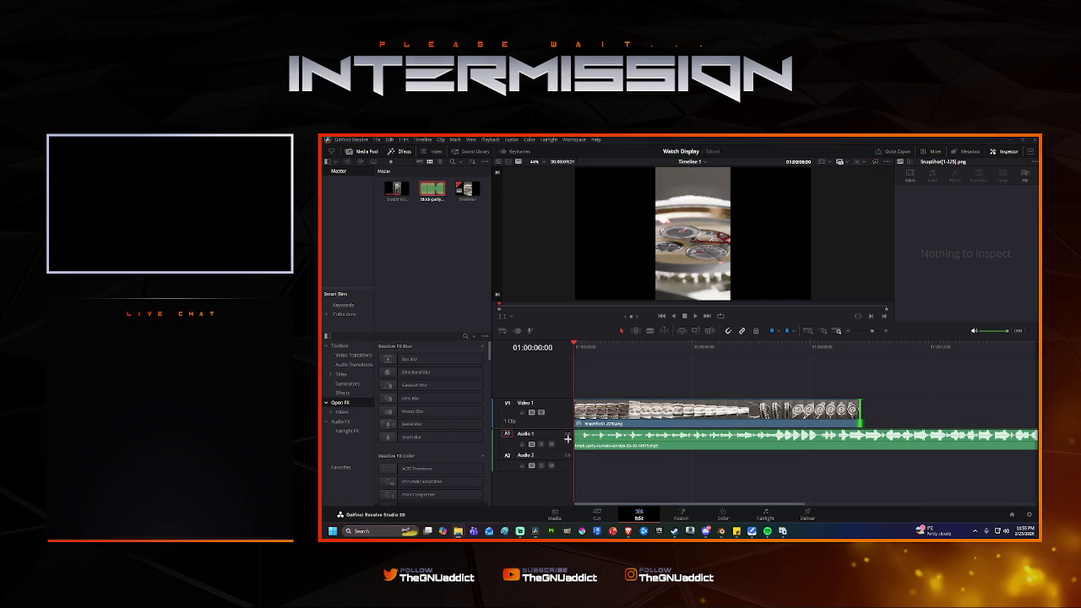
key(space)
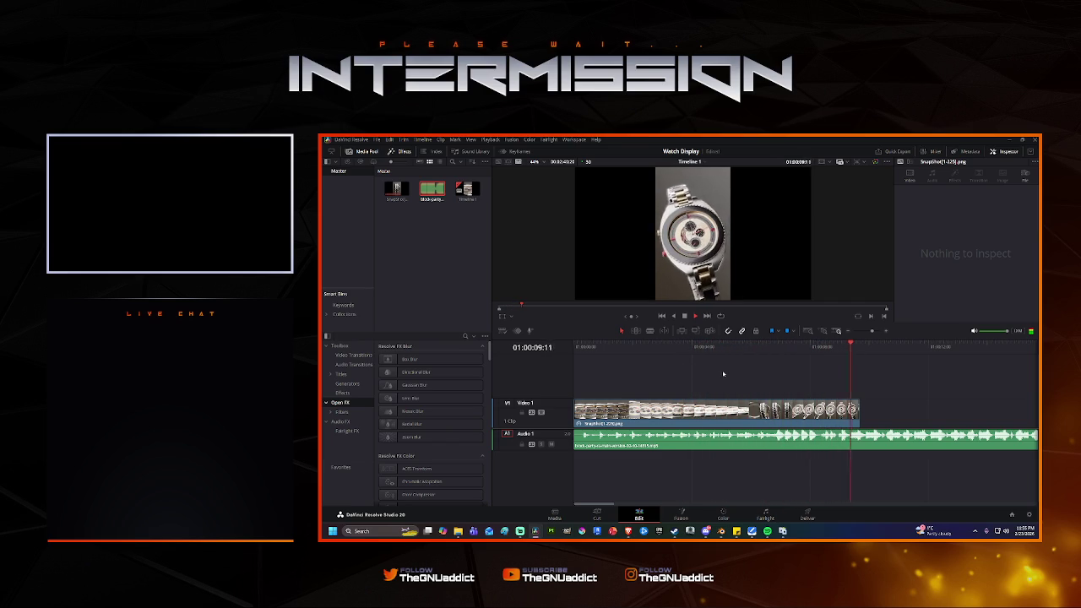
click(872, 348)
Retime the watch clip to 30% speed and preview it.
key(Home)
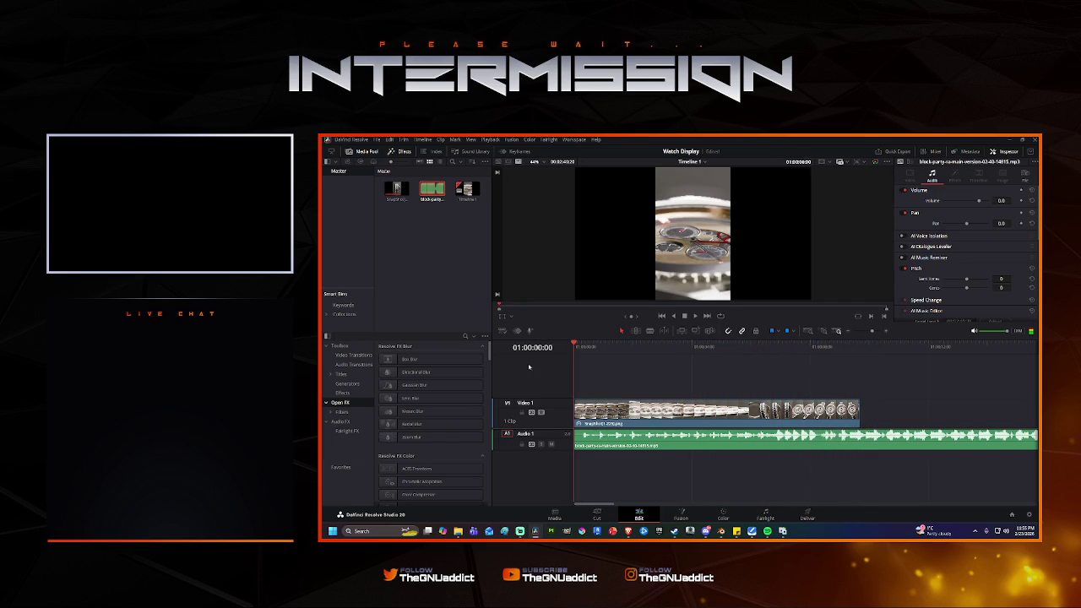
right_click(774, 412)
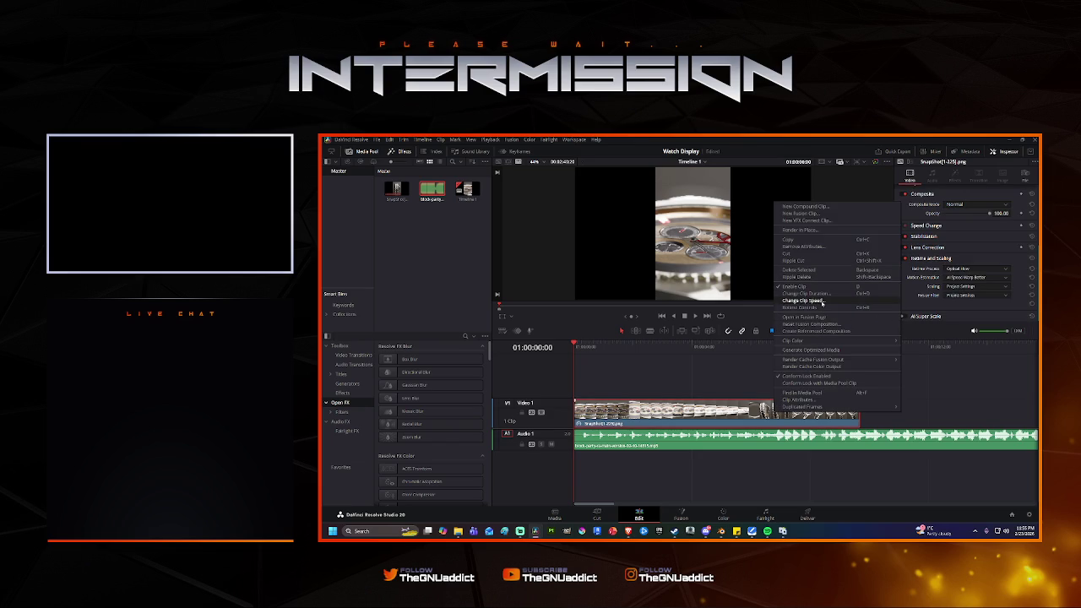
click(823, 303)
text(30)
click(772, 383)
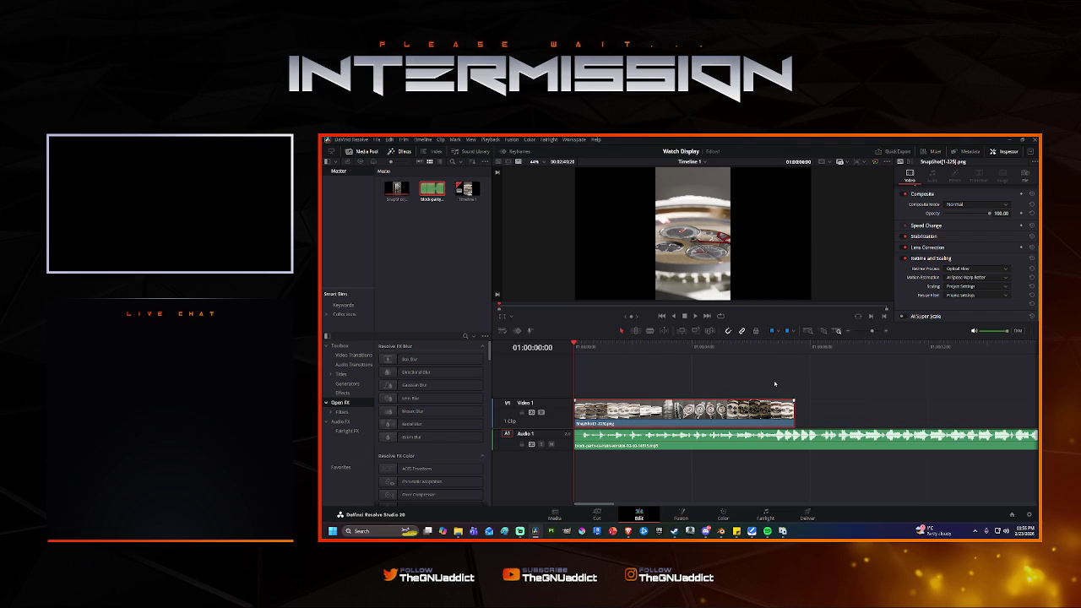
key(space)
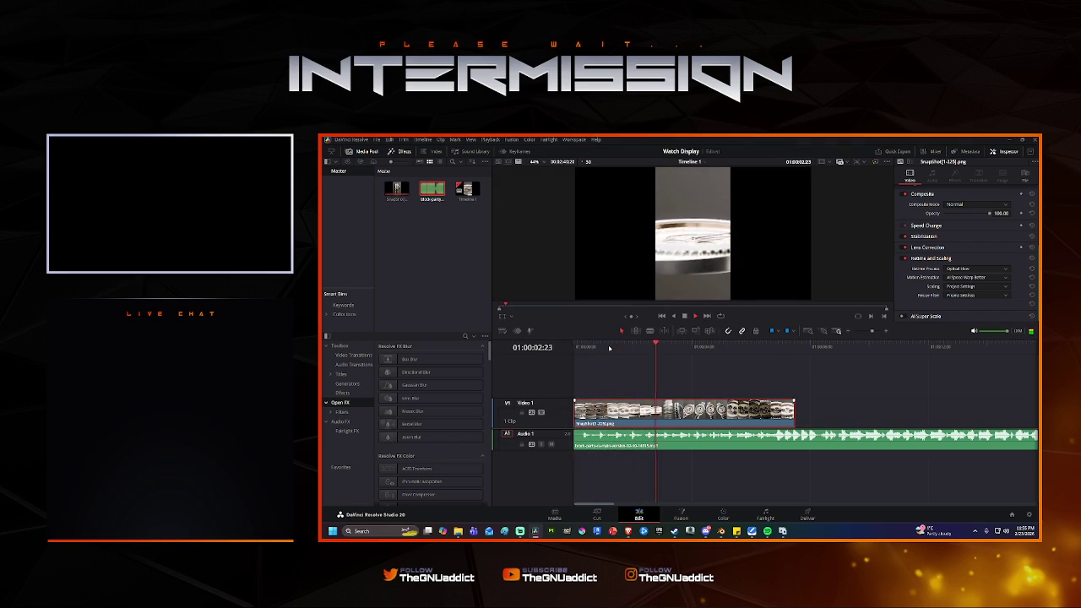
key(space)
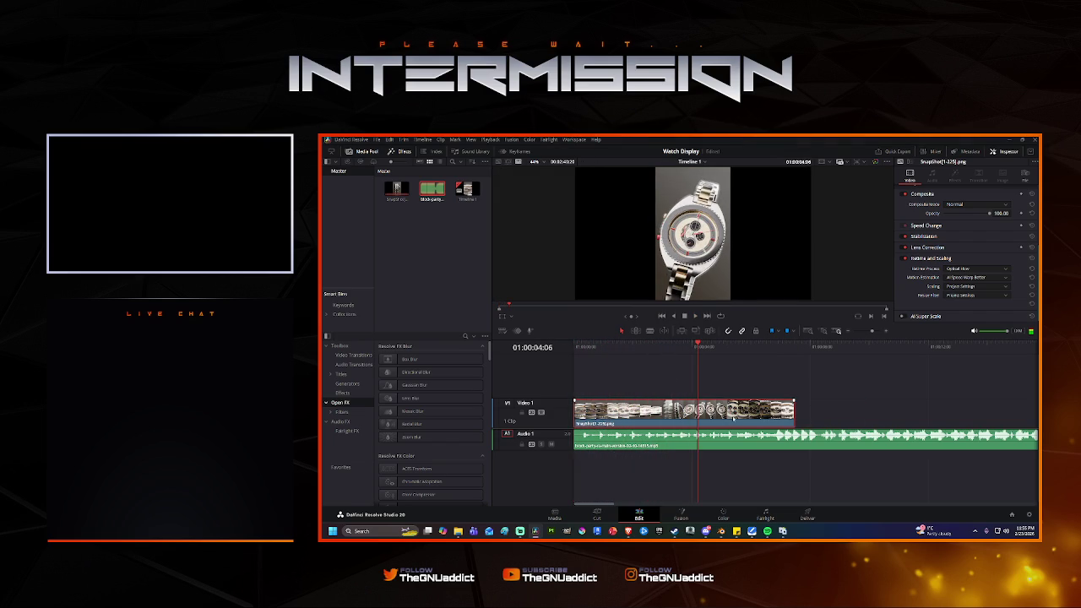
Change the clip speed to 50% and lengthen its end by about two seconds.
right_click(741, 412)
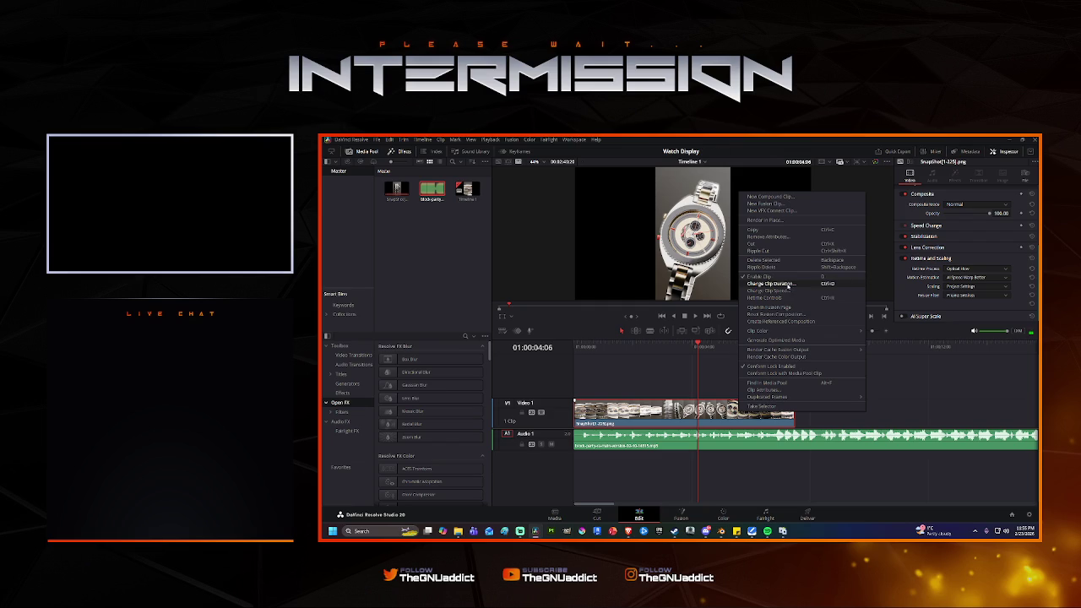
click(790, 291)
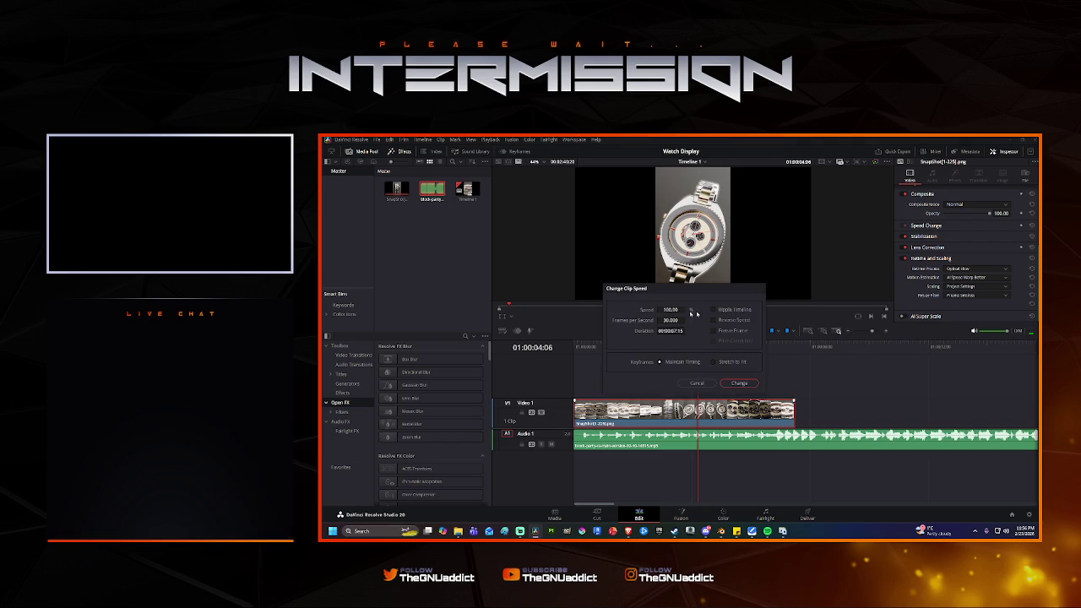
click(669, 310)
text(50)
key(Return)
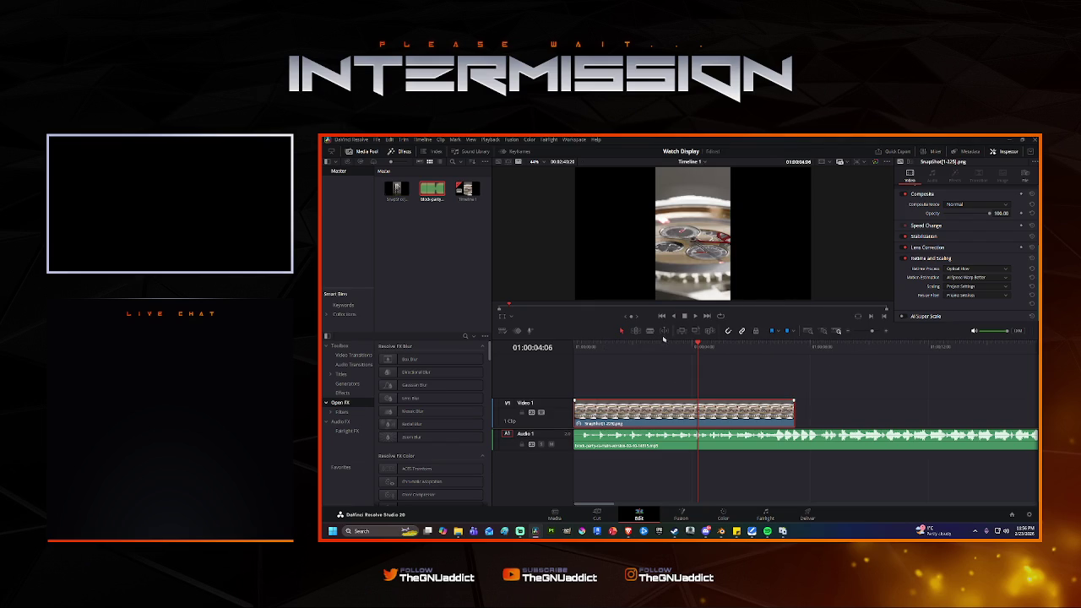
drag(792, 416, 1029, 412)
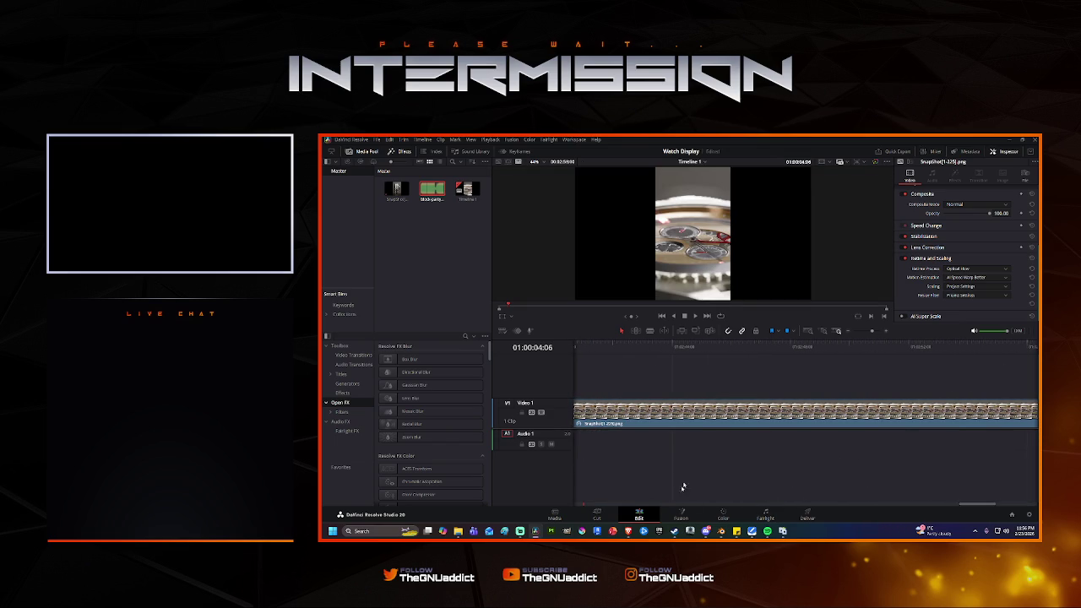
Undo the last edit and replay the timeline from the start.
click(704, 410)
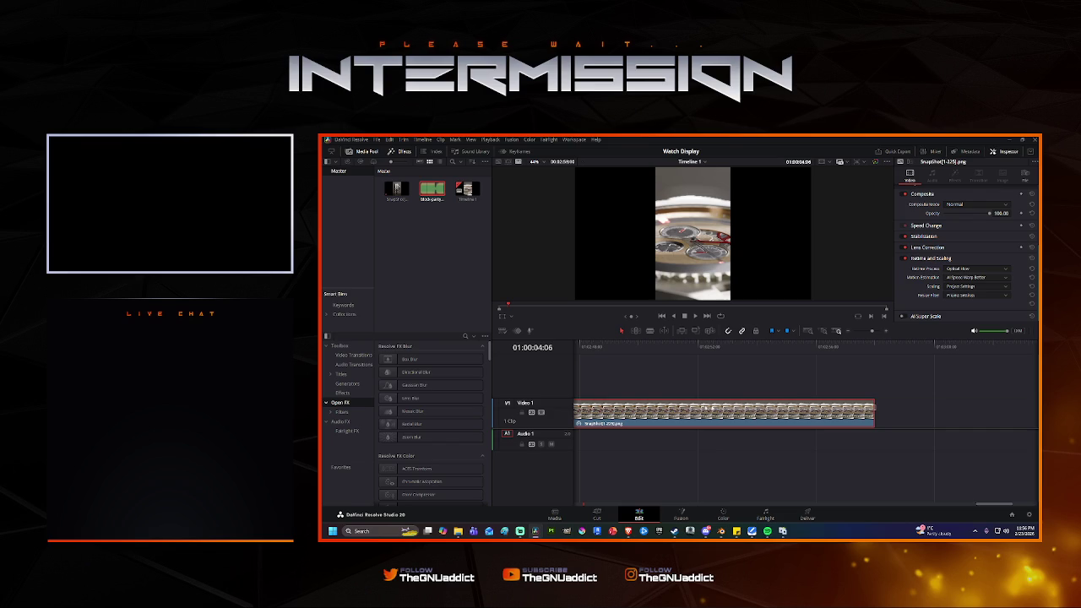
key(ctrl+z)
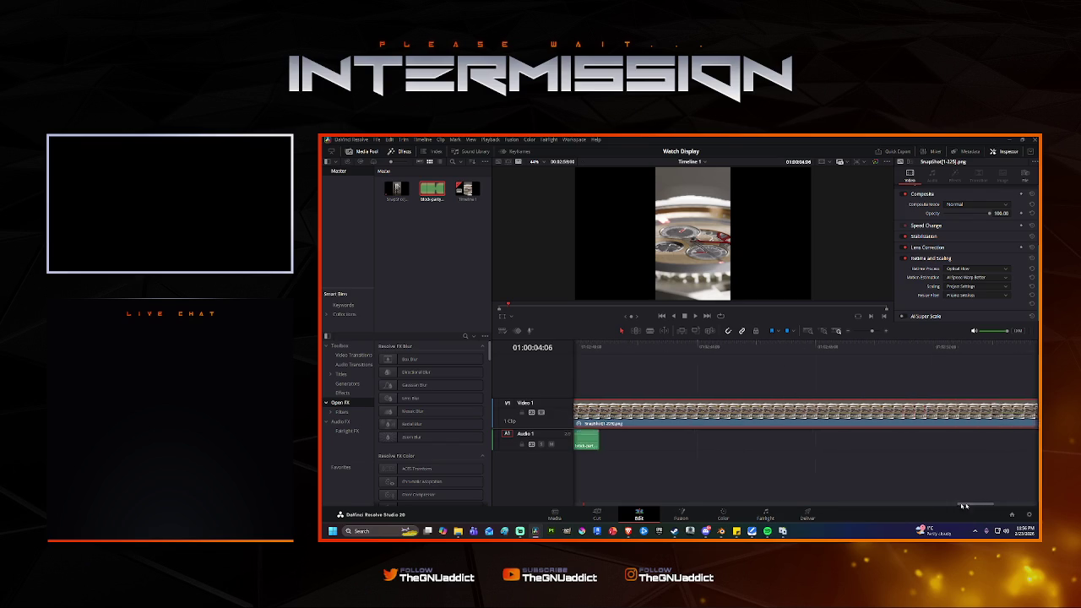
click(698, 347)
key(Home)
key(space)
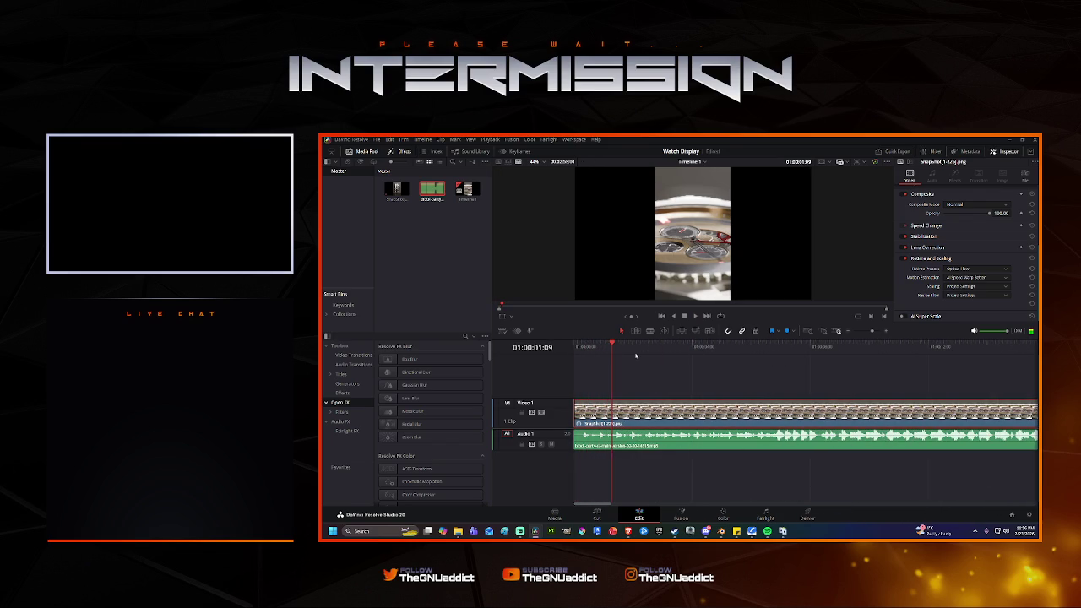
key(space)
key(Home)
Undo the remaining edits until Timeline 1 is empty.
right_click(669, 411)
click(690, 403)
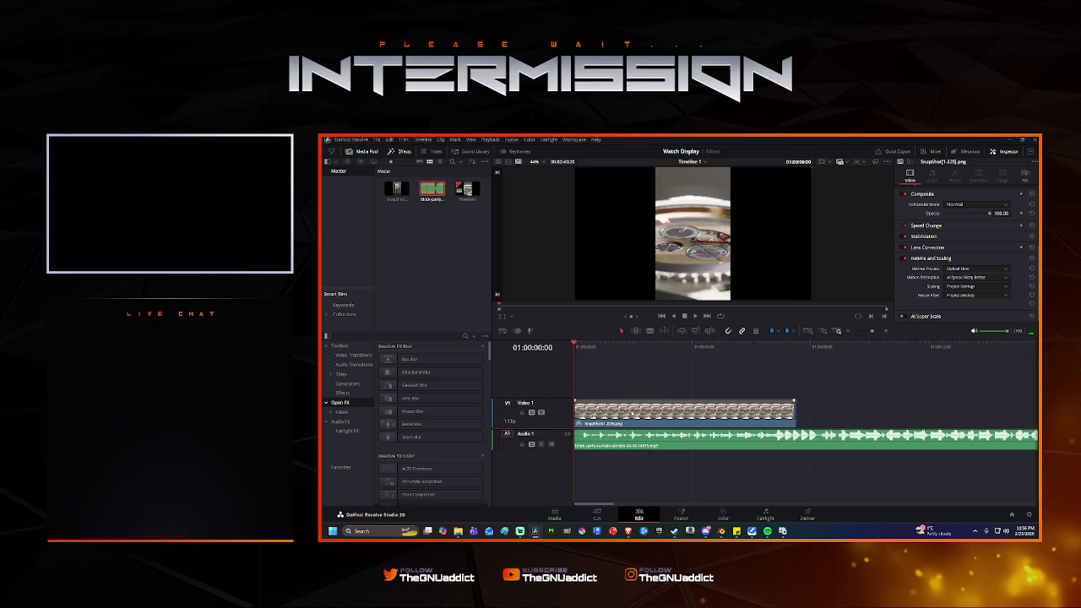
key(ctrl+z)
key(ctrl+z)
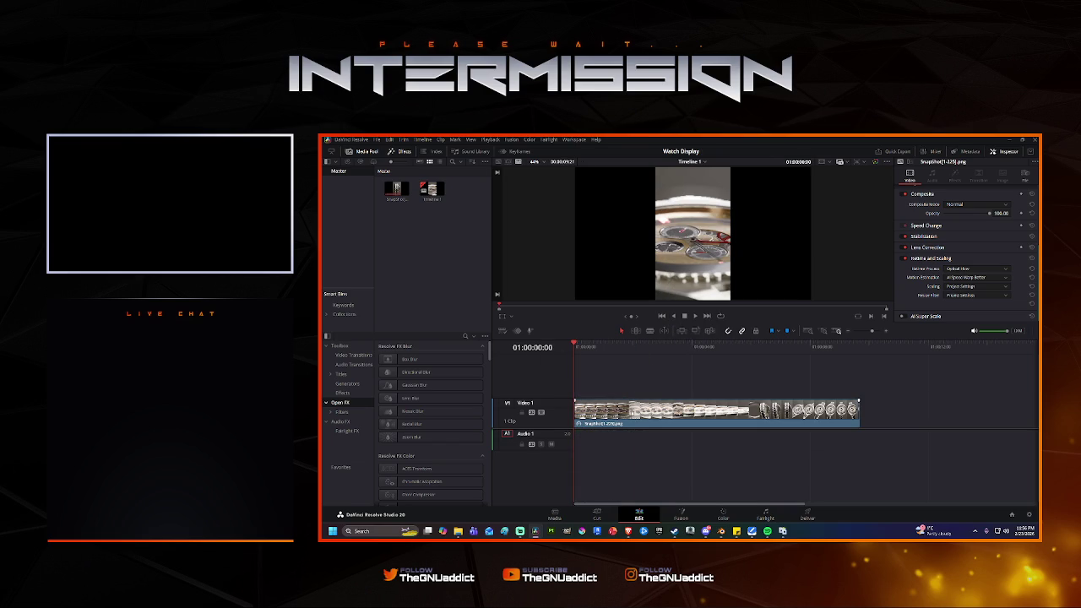
key(ctrl+shift+z)
key(ctrl+shift+z)
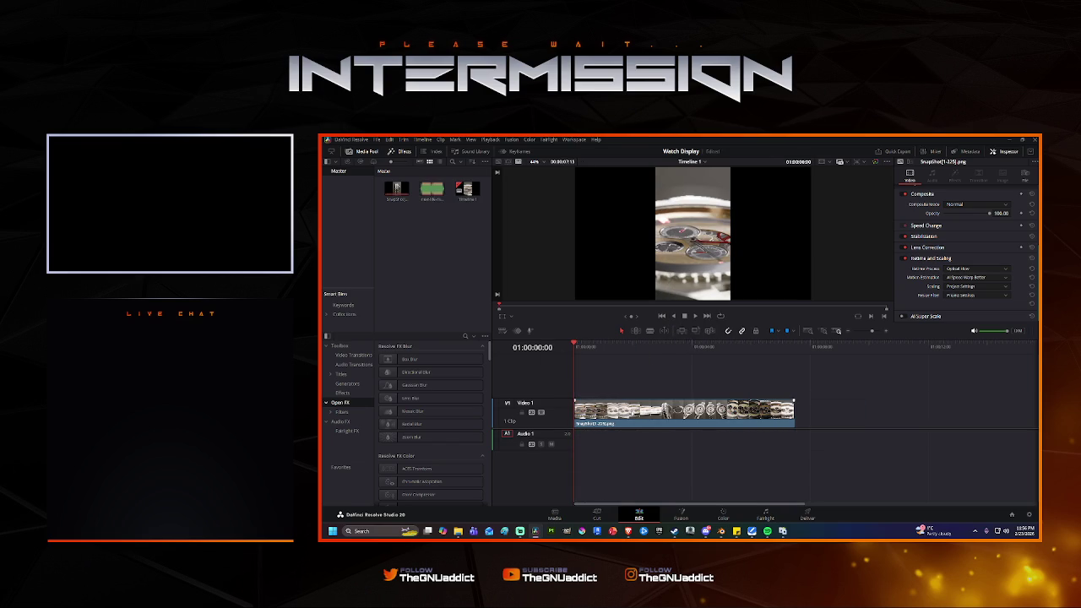
key(Delete)
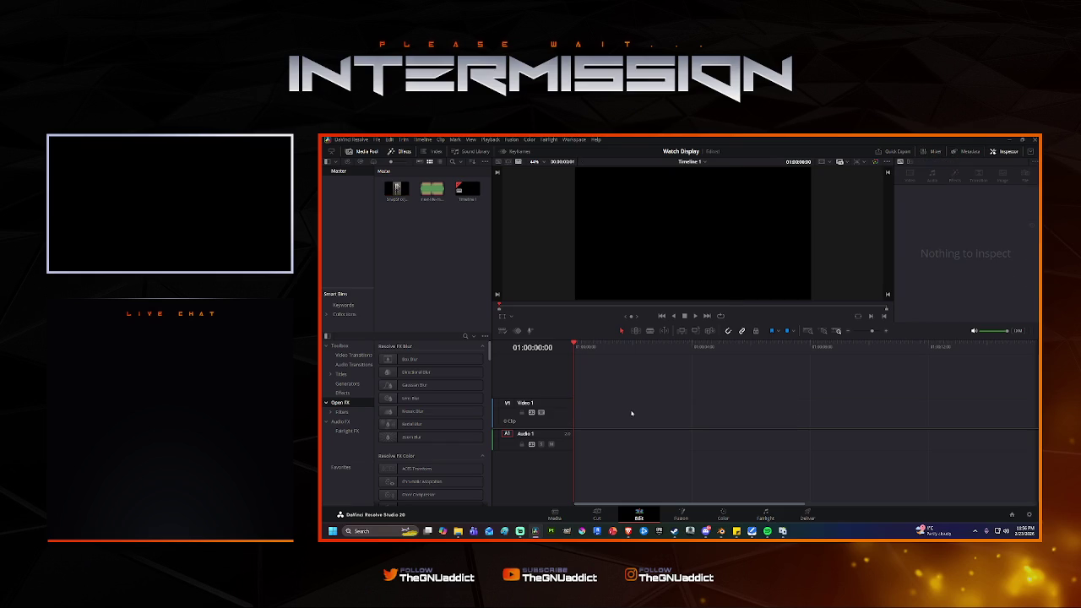
Restore the watch clip, place the music on Audio 1 at the start, and preview.
key(ctrl+z)
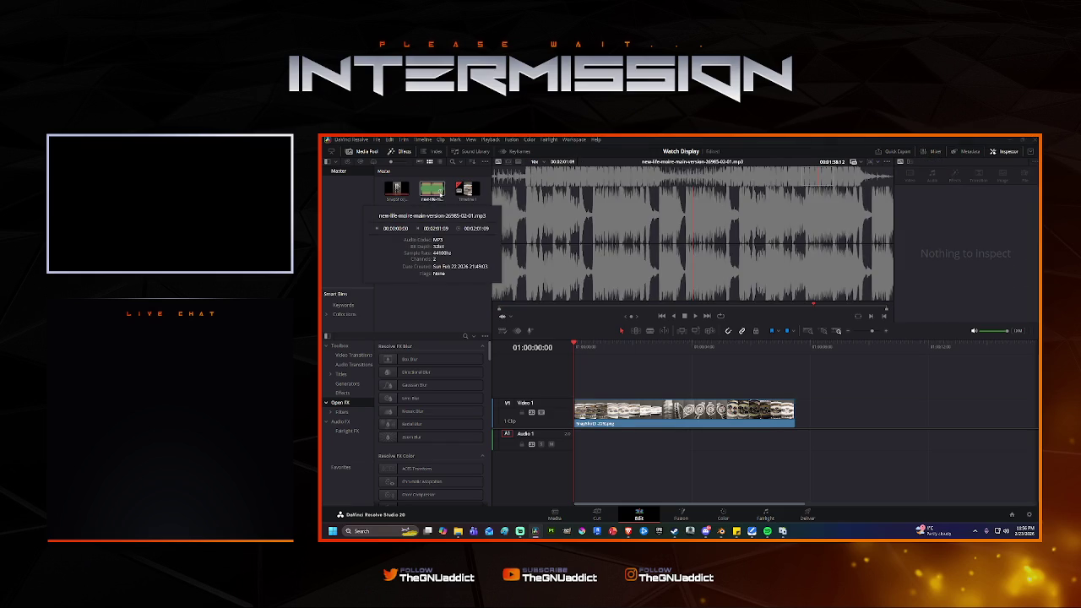
click(920, 433)
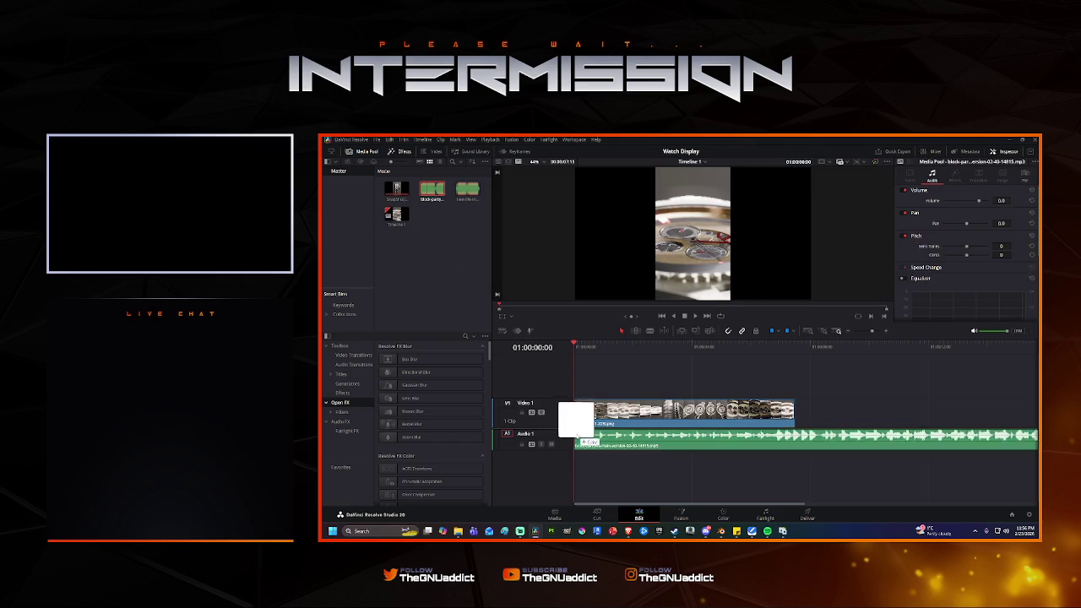
drag(950, 435, 583, 435)
key(space)
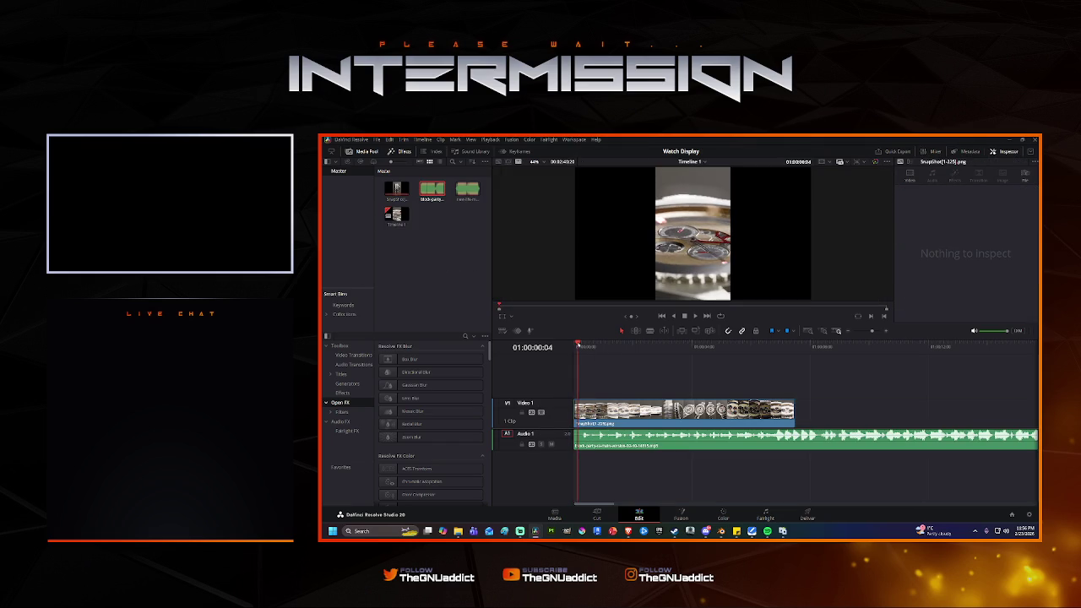
click(685, 421)
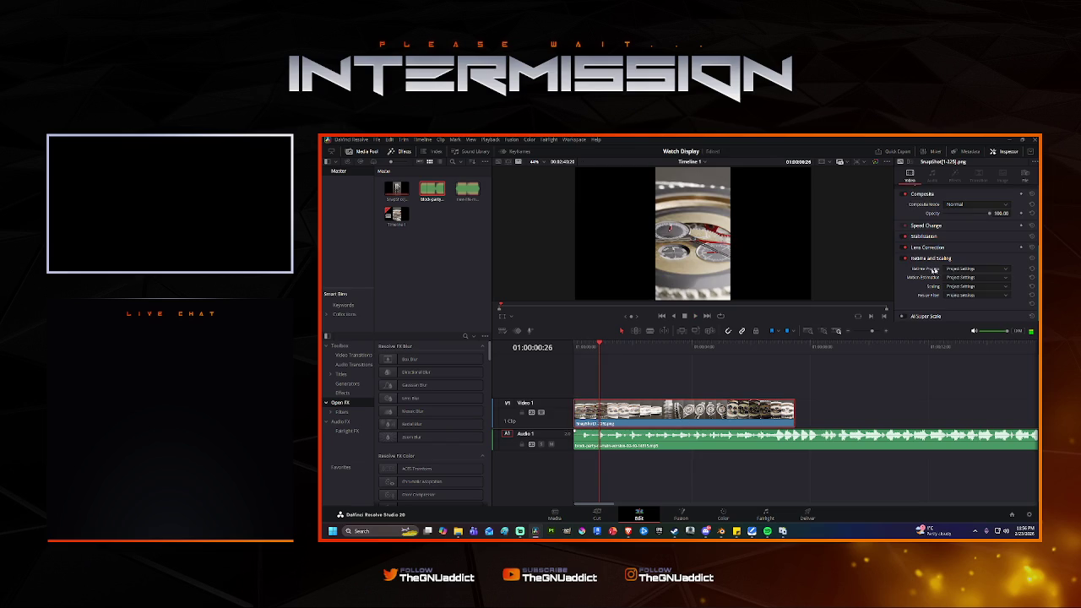
key(space)
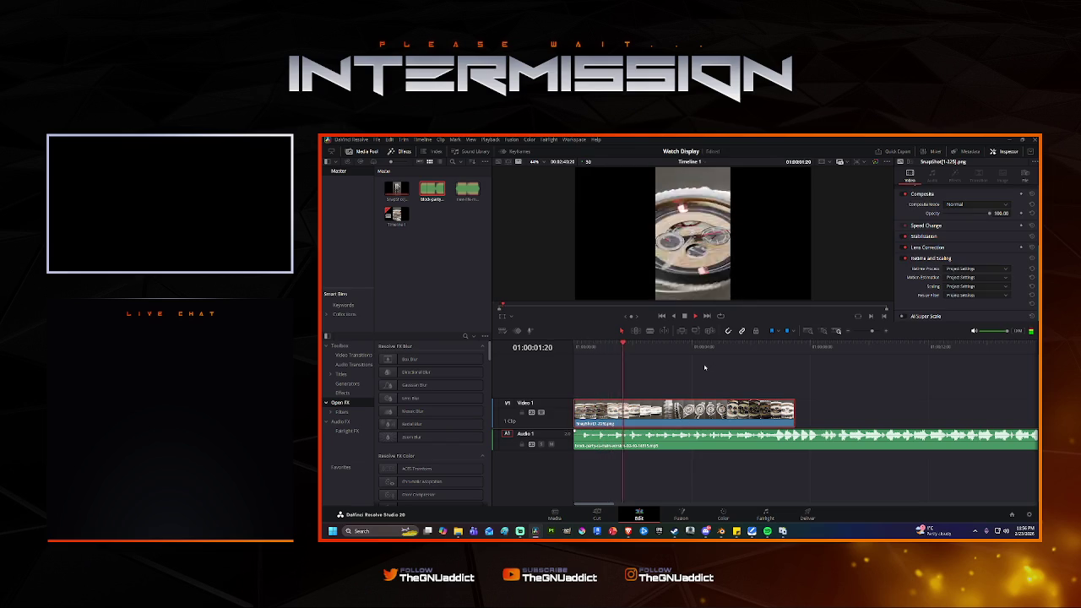
key(space)
key(Home)
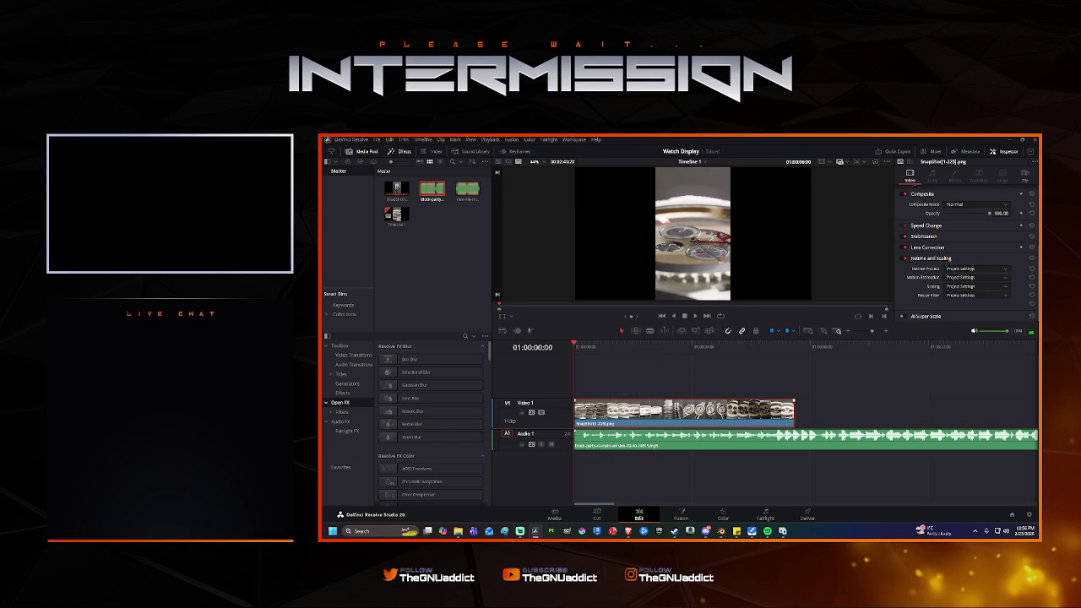
Set the watch clip's Retime Process to Optical Flow and Motion Estimation to AI Speed Warp Better.
right_click(710, 411)
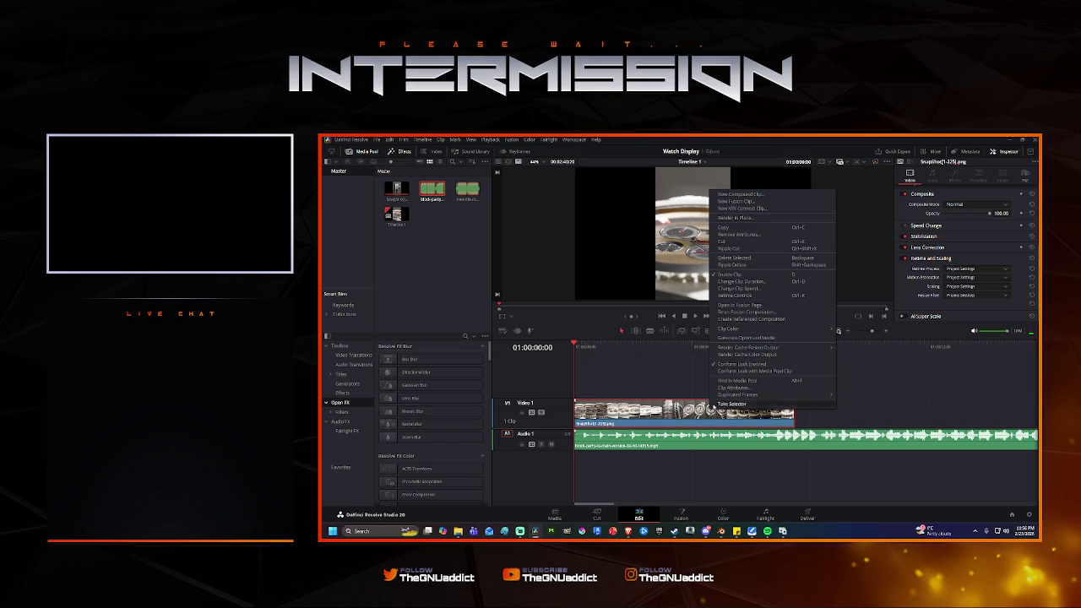
click(763, 306)
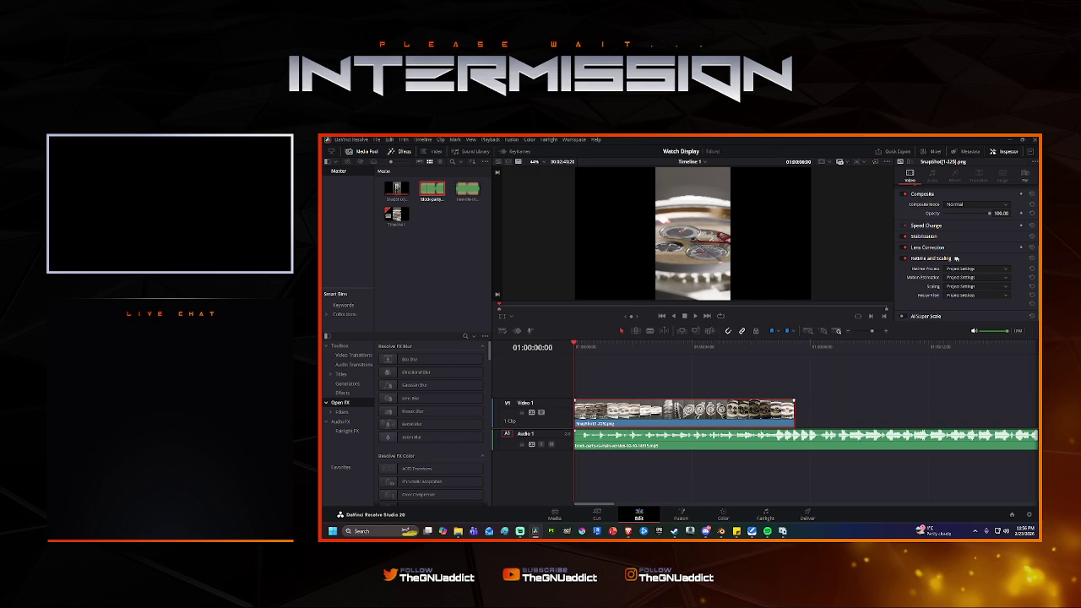
click(964, 268)
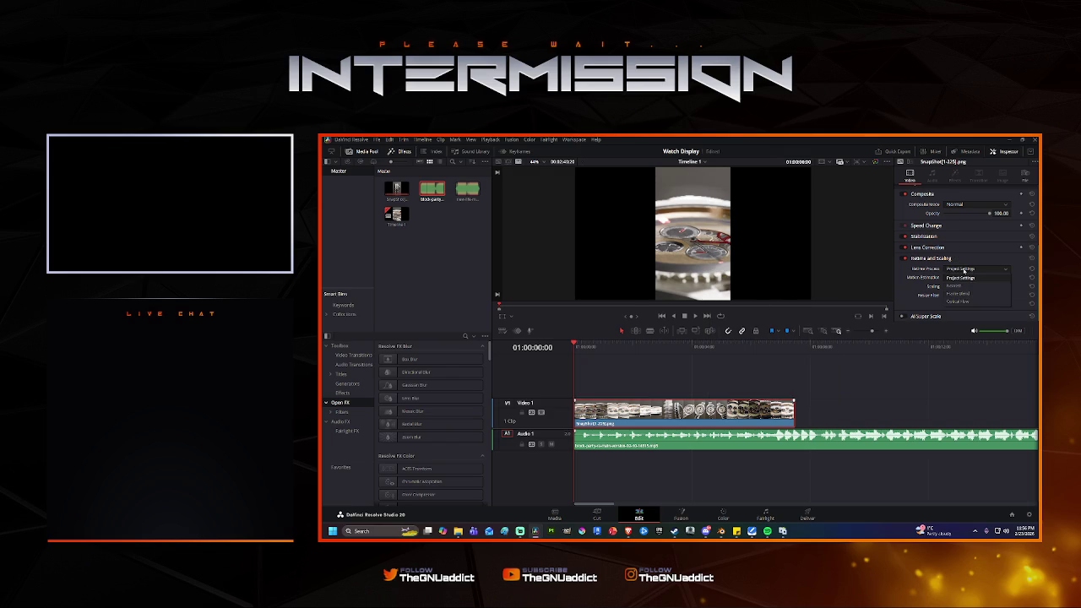
click(958, 301)
click(968, 277)
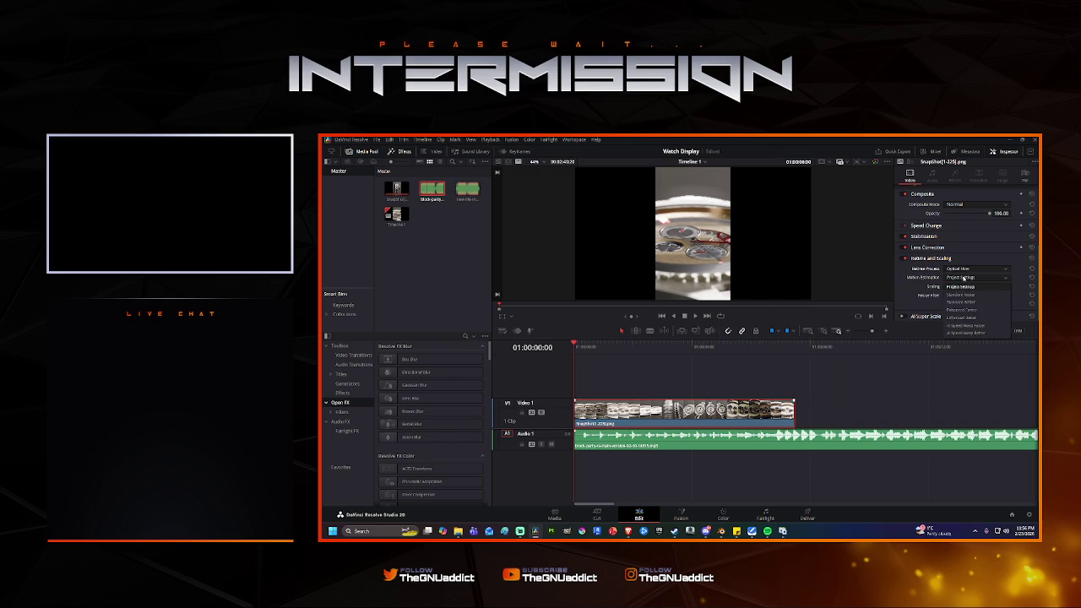
click(974, 333)
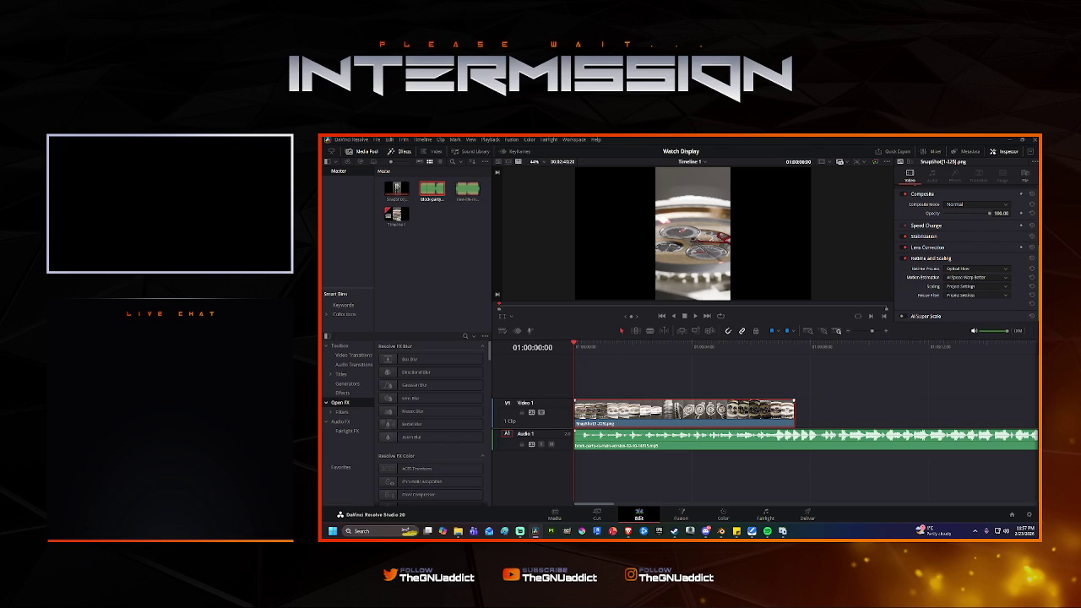
click(988, 279)
click(988, 278)
Play back the retimed watch clip and bring up its clip speed settings.
key(space)
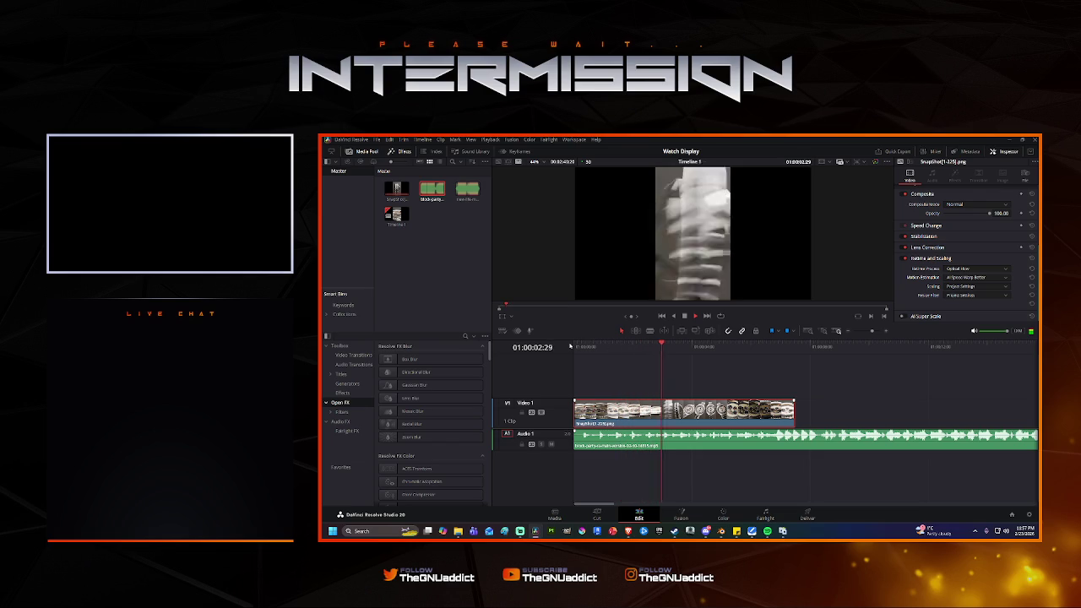
key(space)
right_click(694, 415)
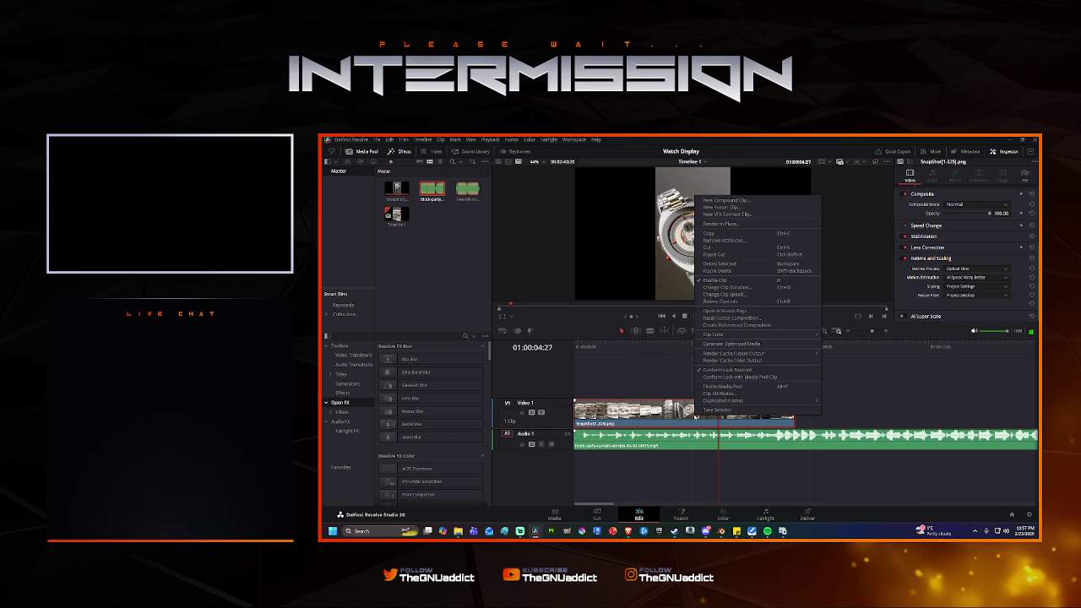
click(744, 296)
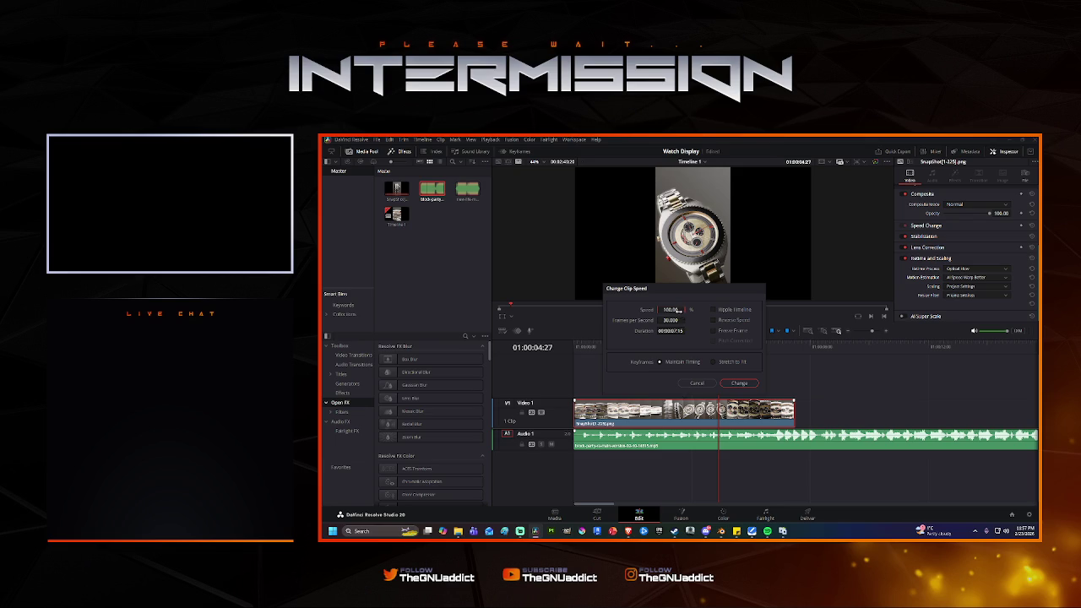
Apply 50% speed (15 fps) to the watch clip.
double_click(673, 309)
text(50)
key(Tab)
double_click(666, 320)
click(738, 384)
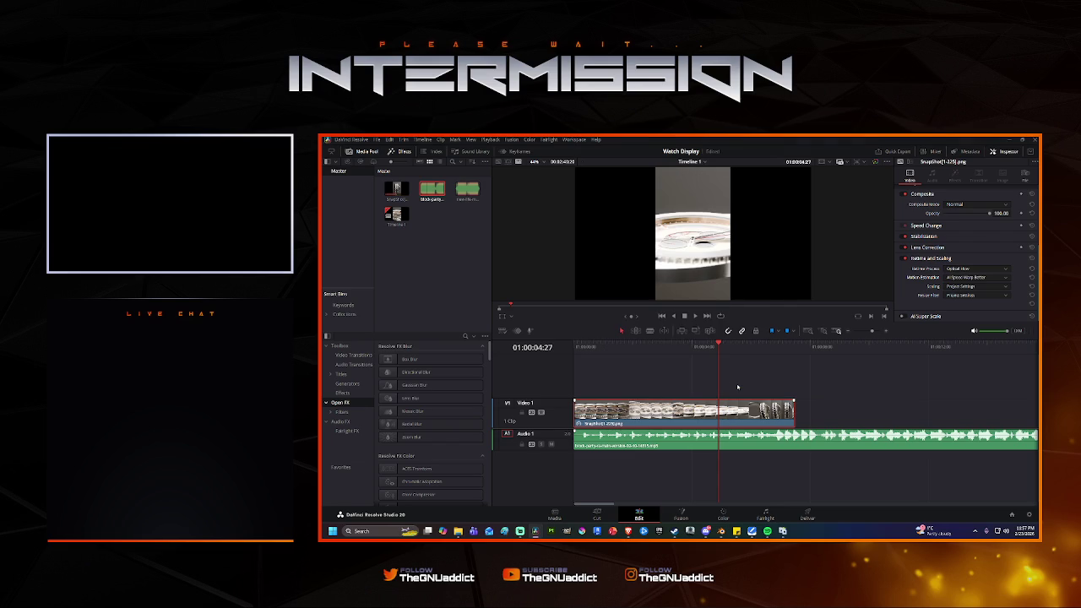
Undo the retiming, redo to keep the music on Audio 1, and replay from the start.
key(space)
key(Home)
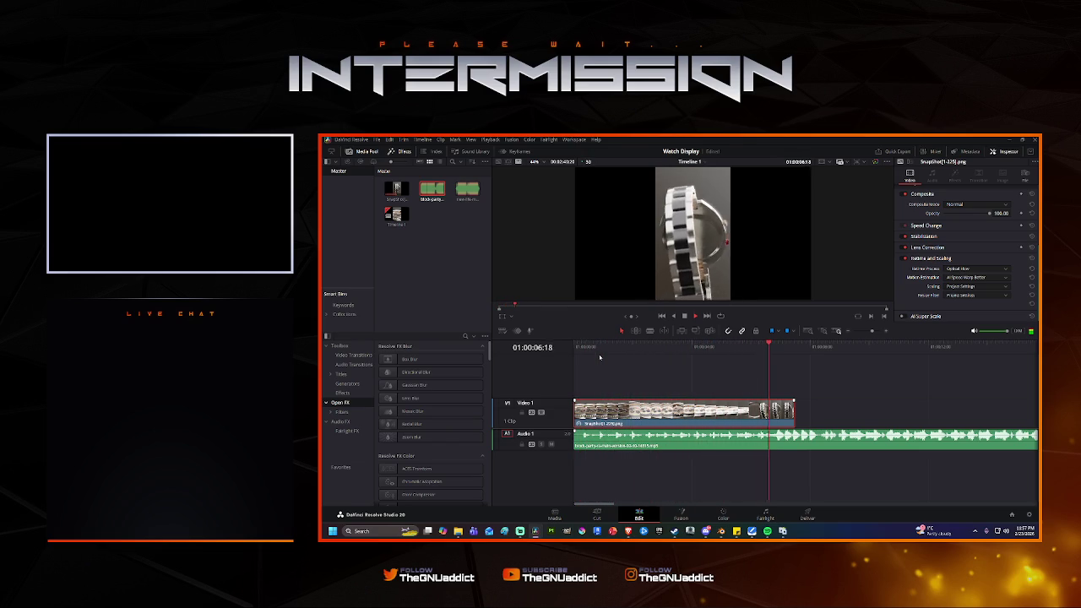
key(space)
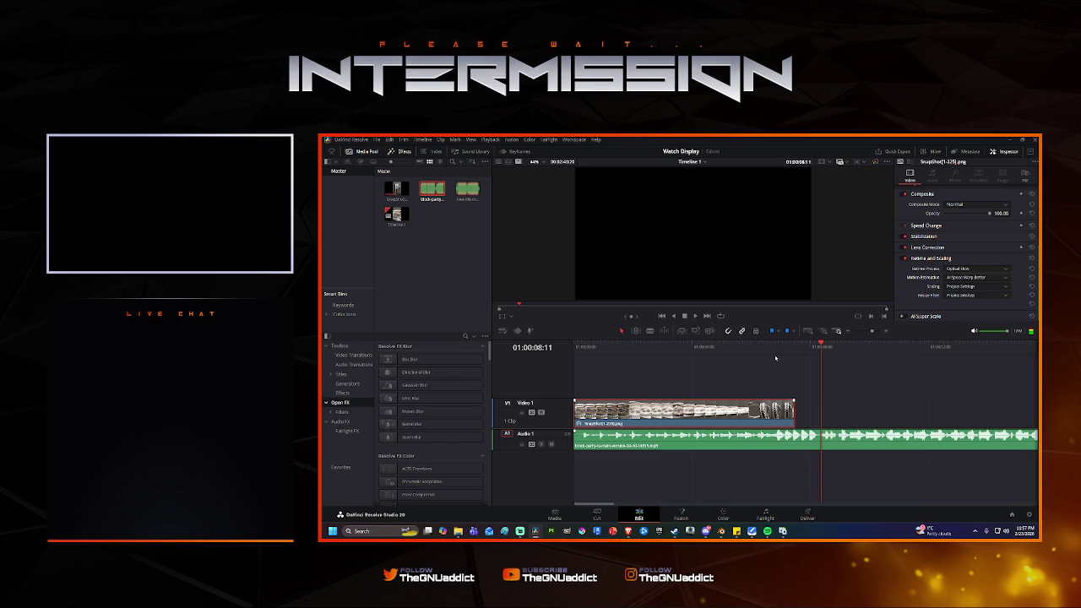
key(ctrl+z)
key(ctrl+z)
key(ctrl+z)
key(ctrl+z)
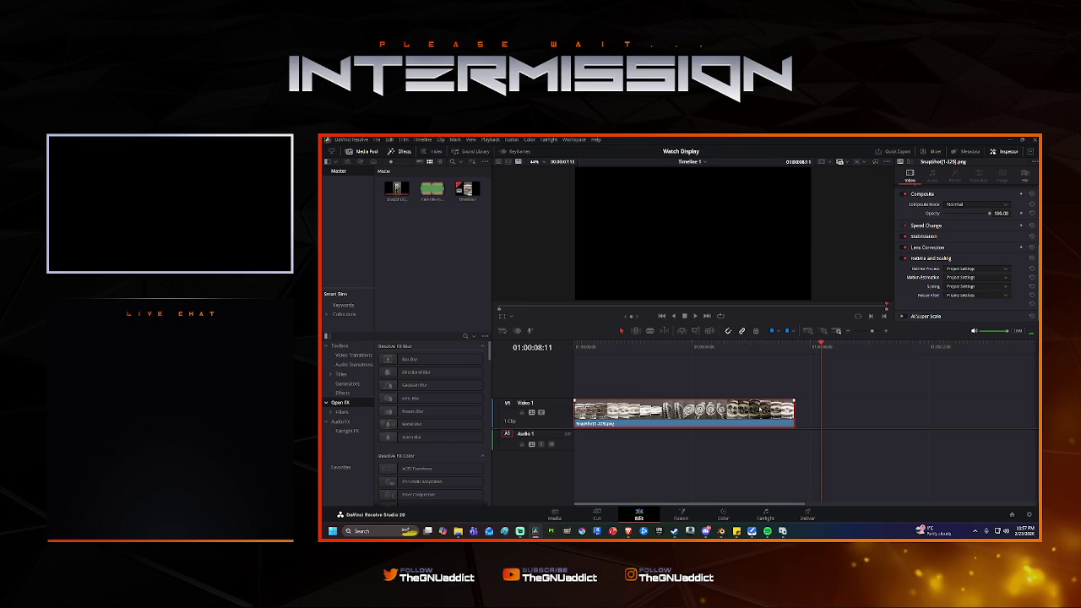
key(ctrl+shift+z)
key(Home)
key(space)
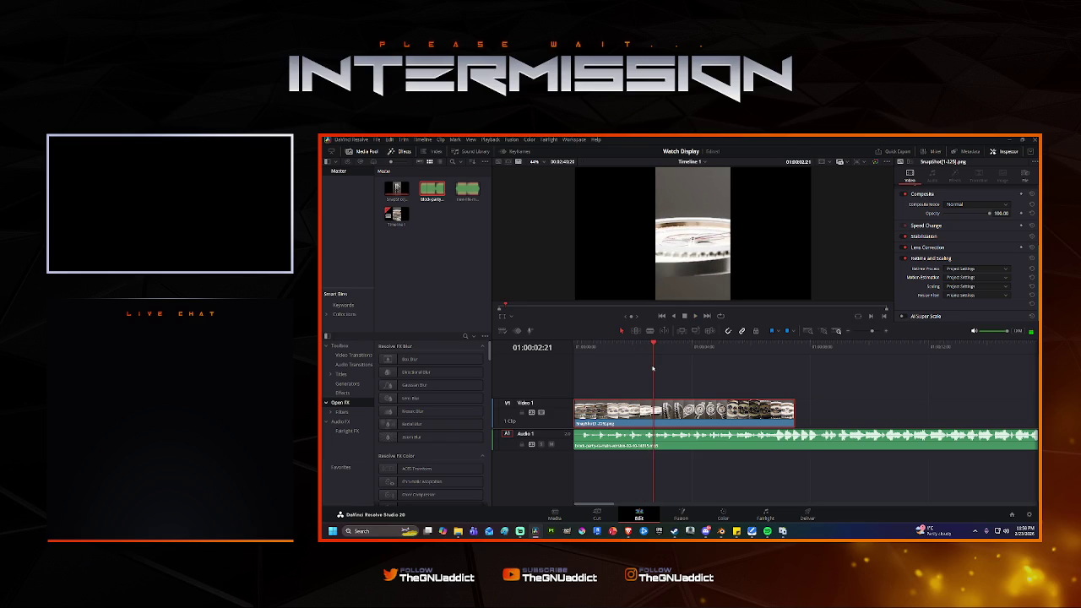
drag(653, 369, 558, 347)
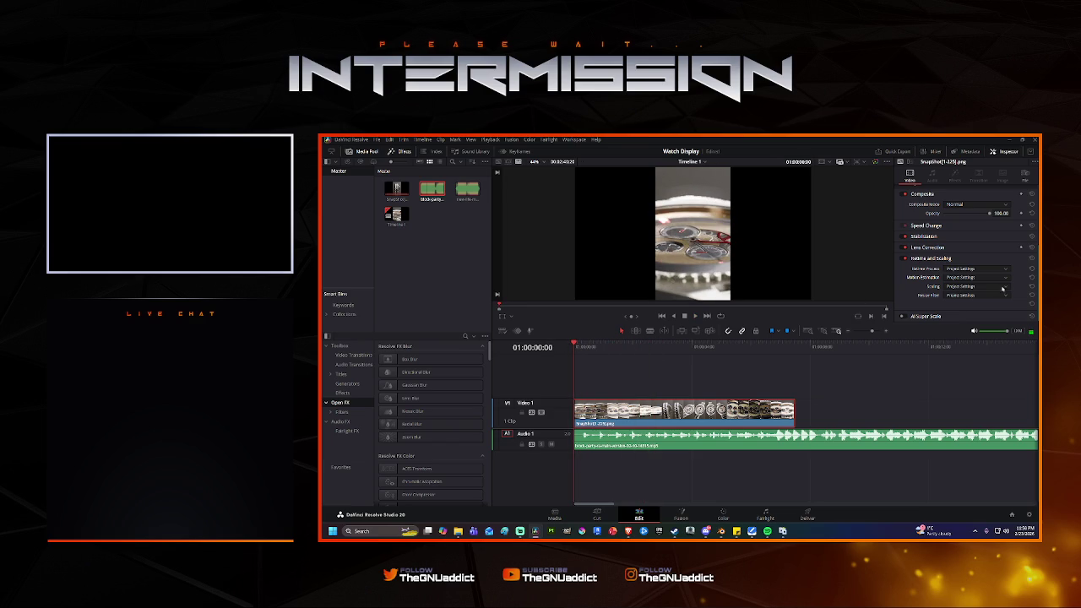
Set Retime Process to Optical Flow and Motion Estimation to AI Speed Warp Faster.
click(976, 268)
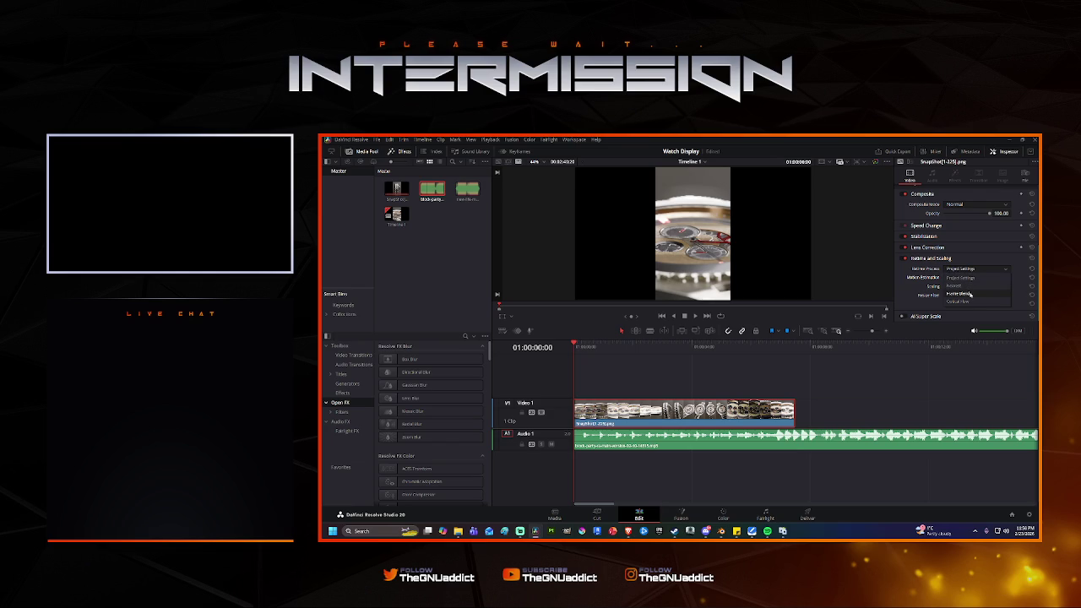
click(959, 301)
click(973, 278)
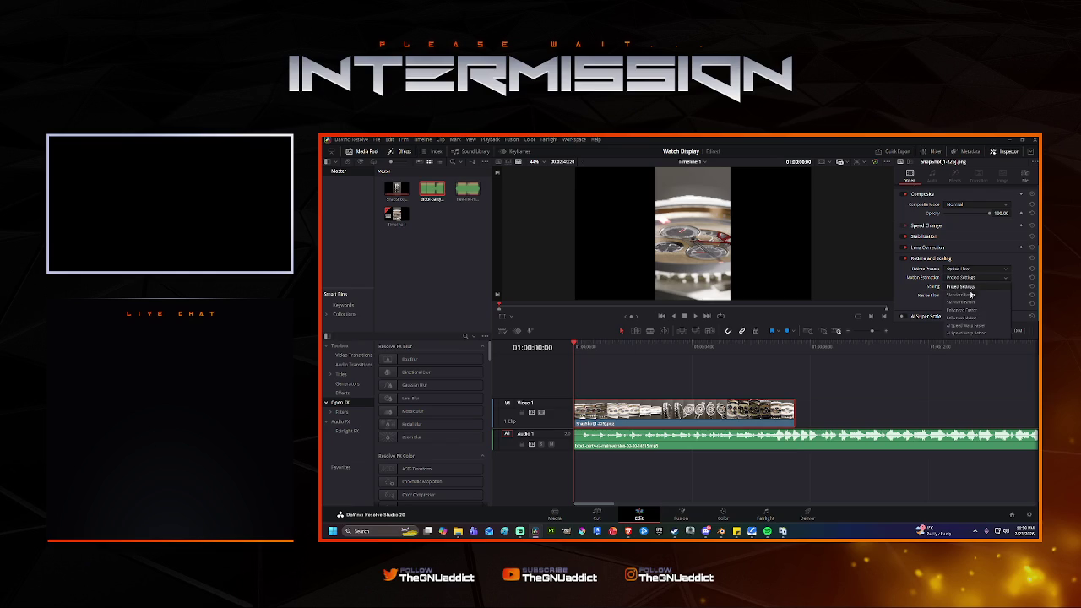
click(974, 326)
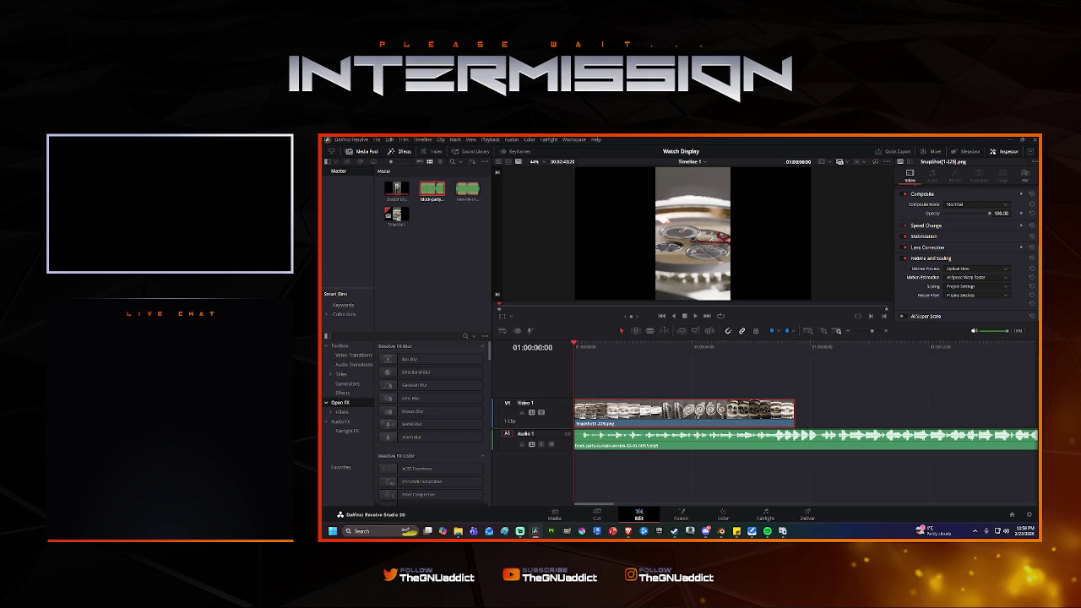
right_click(688, 411)
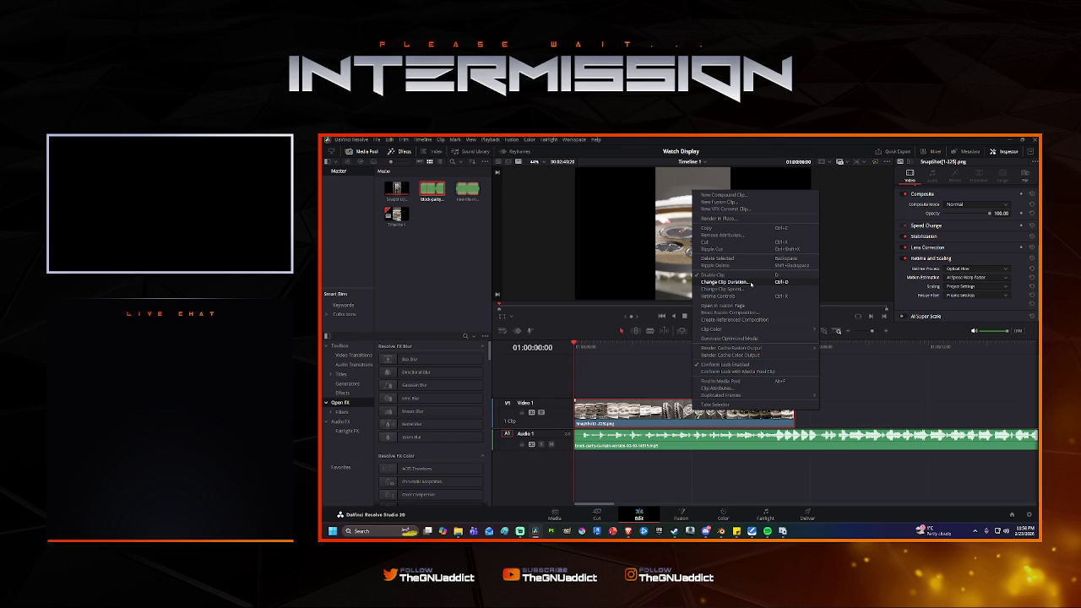
click(751, 283)
right_click(771, 410)
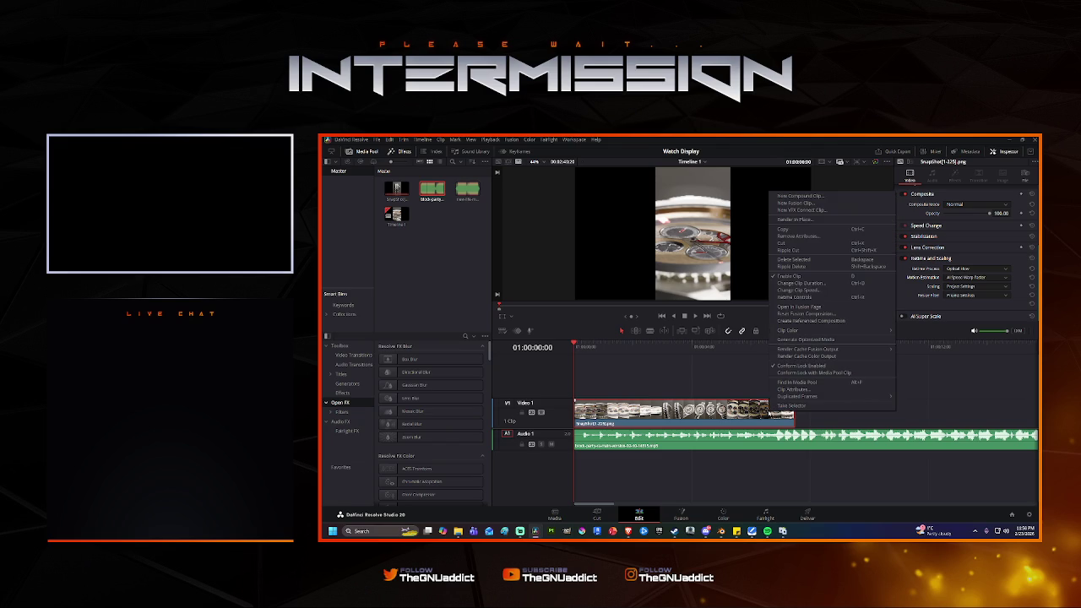
click(817, 284)
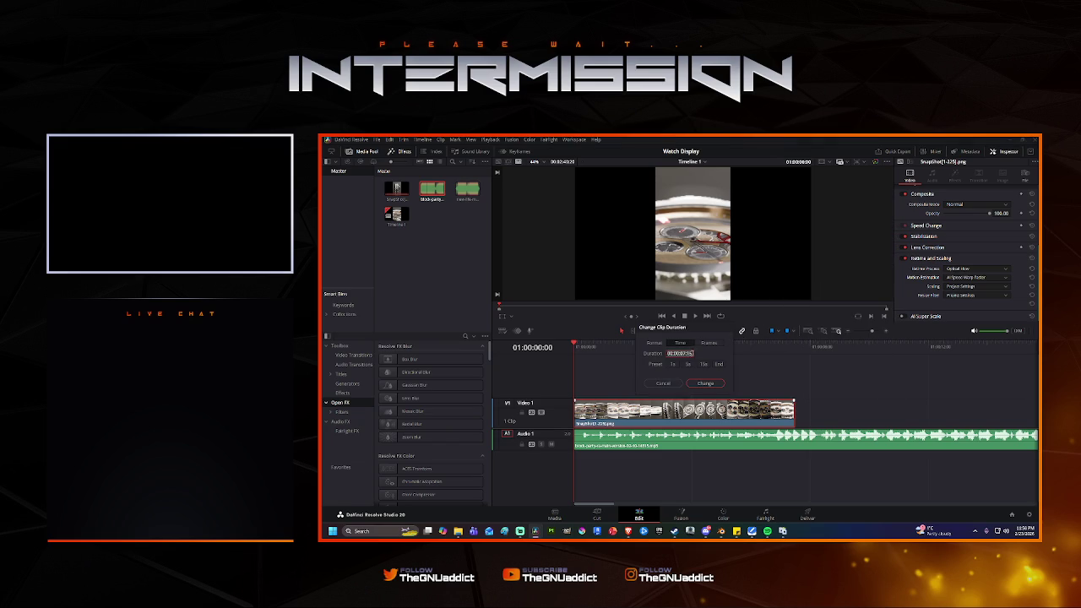
key(Return)
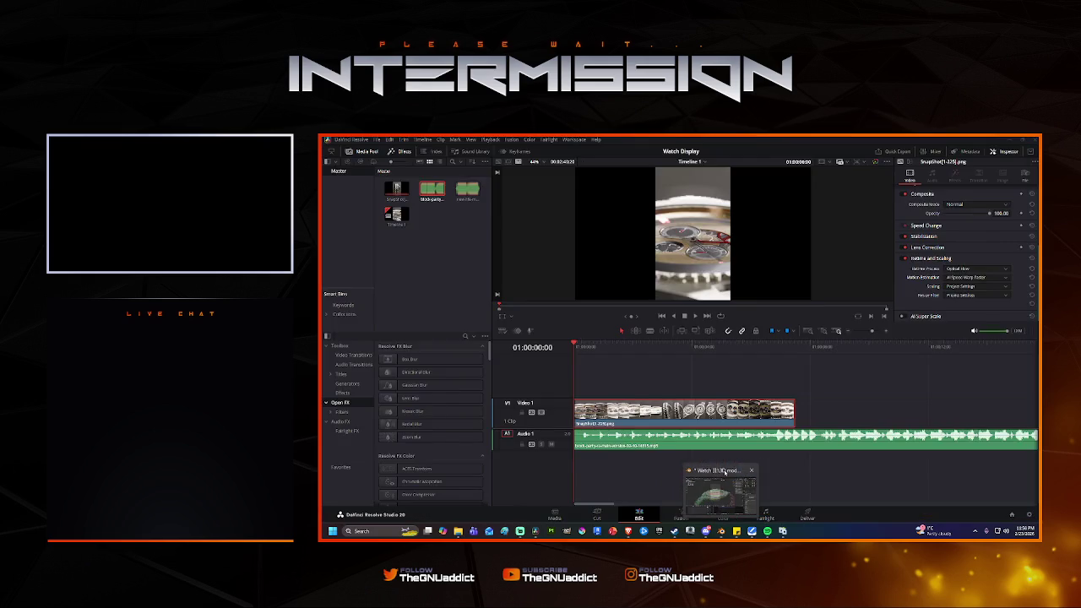
click(706, 494)
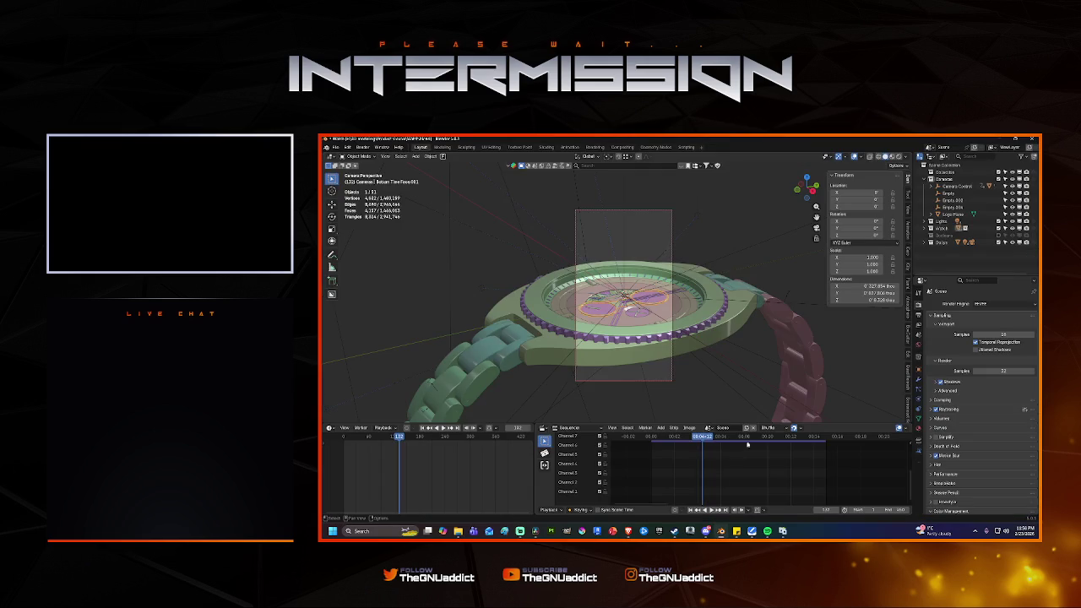
drag(720, 447, 815, 446)
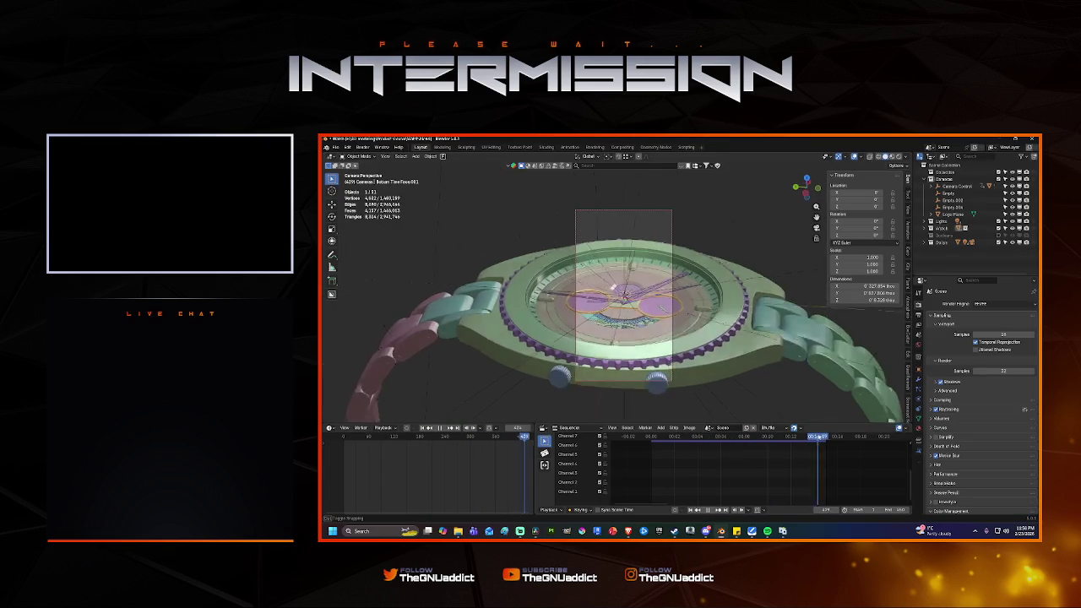
key(alt+Tab)
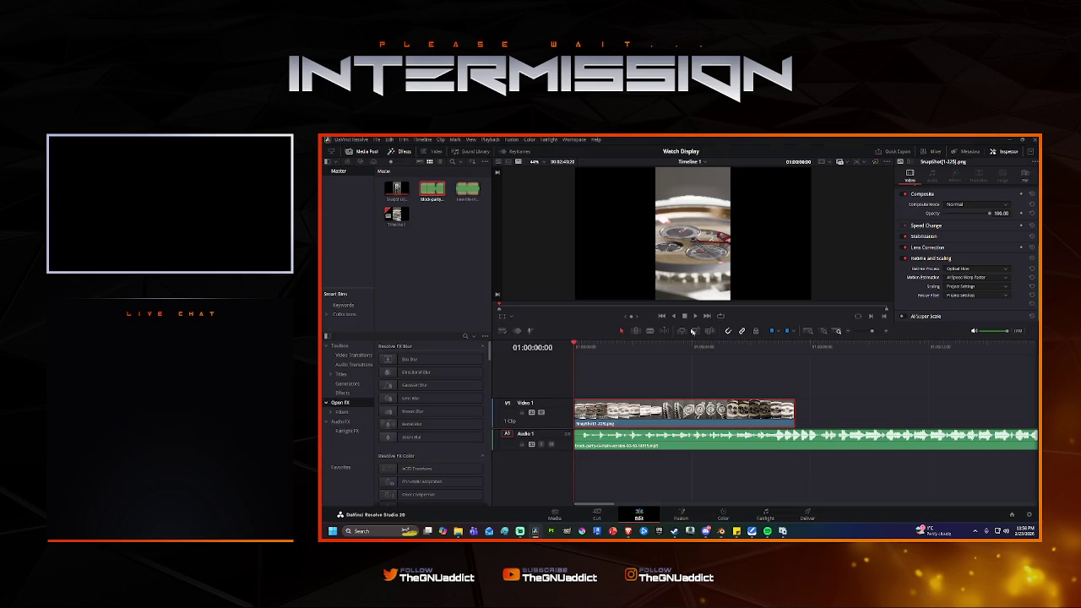
Show the watch clip's retime controls, select its end, and bring up Change Clip Duration.
right_click(708, 410)
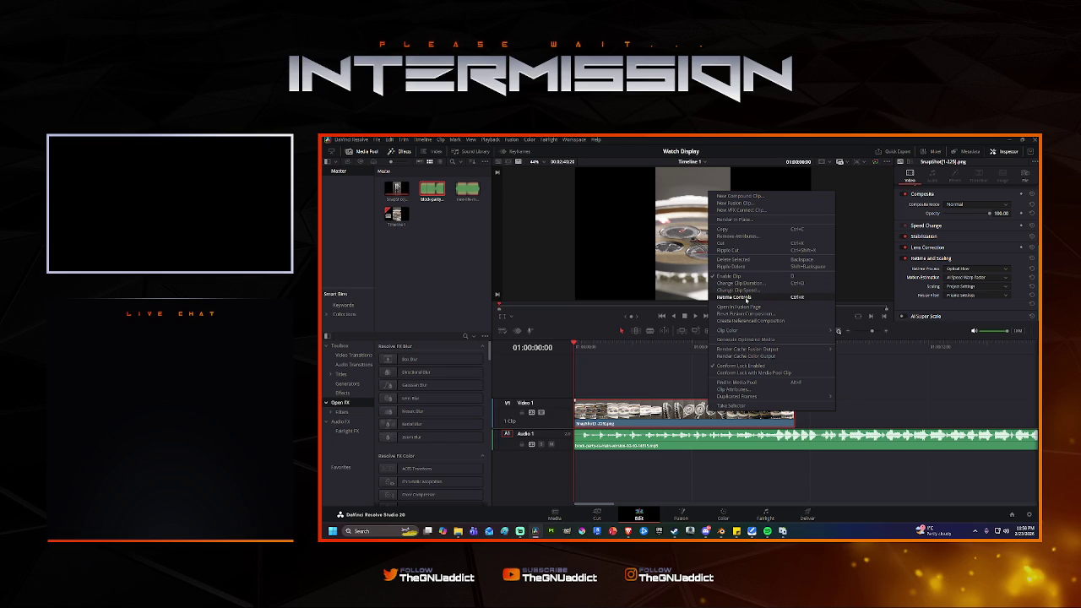
click(746, 297)
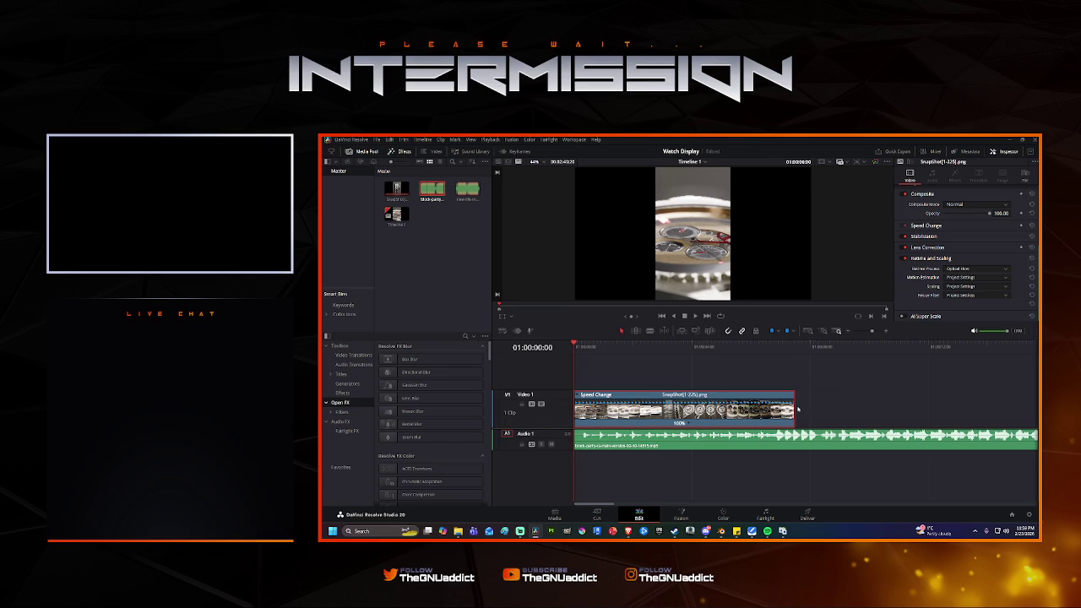
click(796, 410)
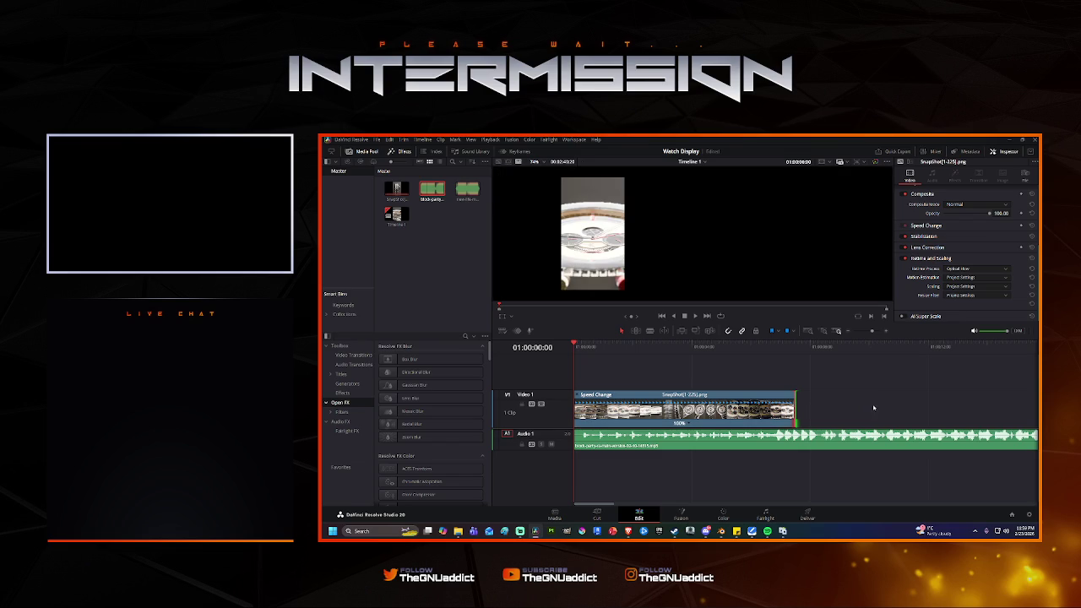
right_click(728, 400)
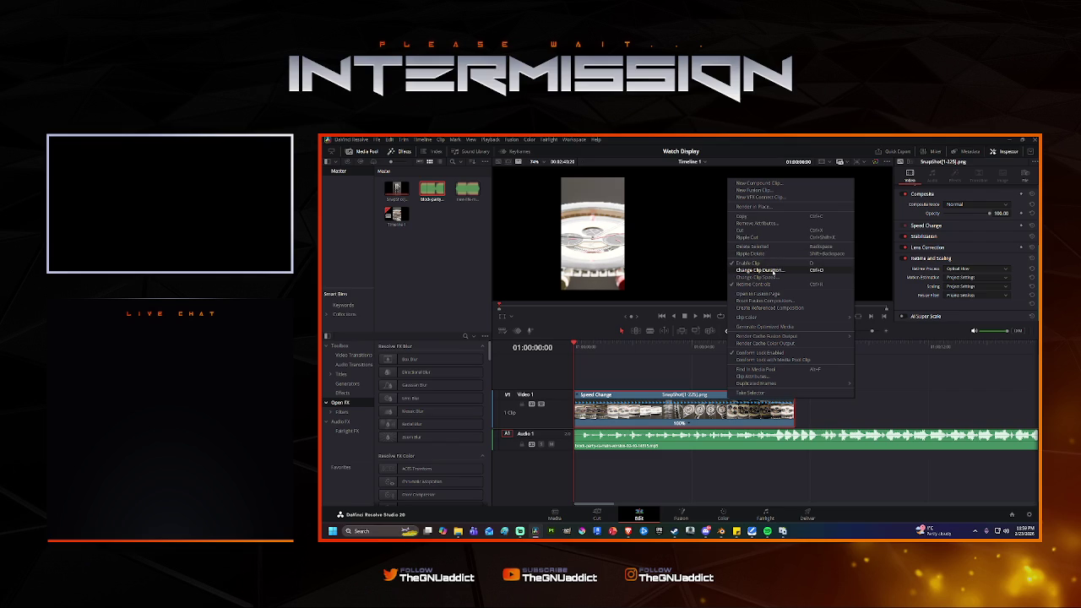
click(760, 271)
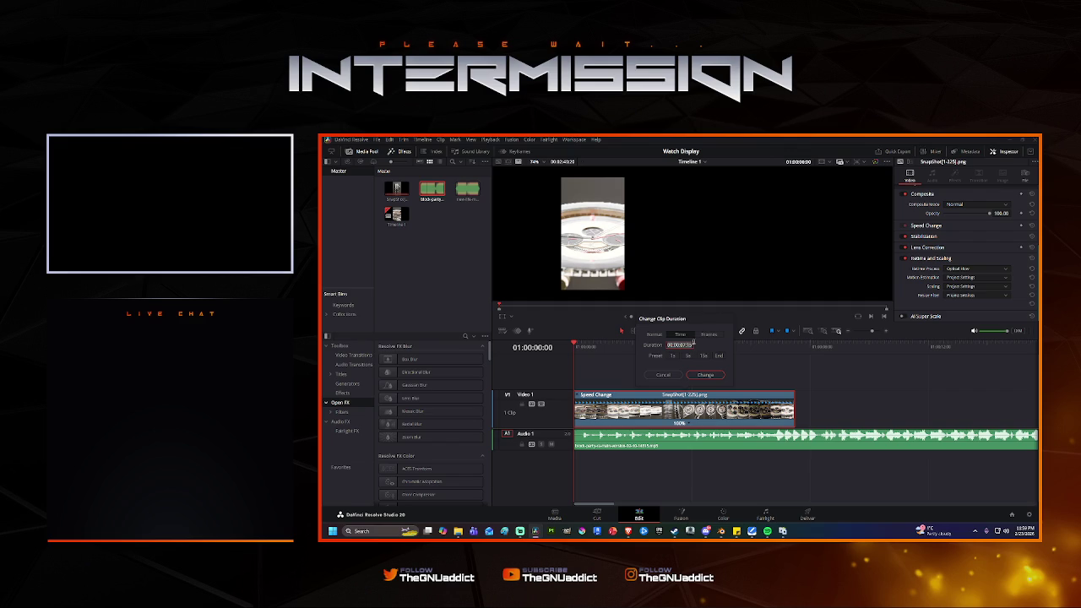
Apply the clip duration in Frames and replay the timeline.
click(709, 335)
click(706, 375)
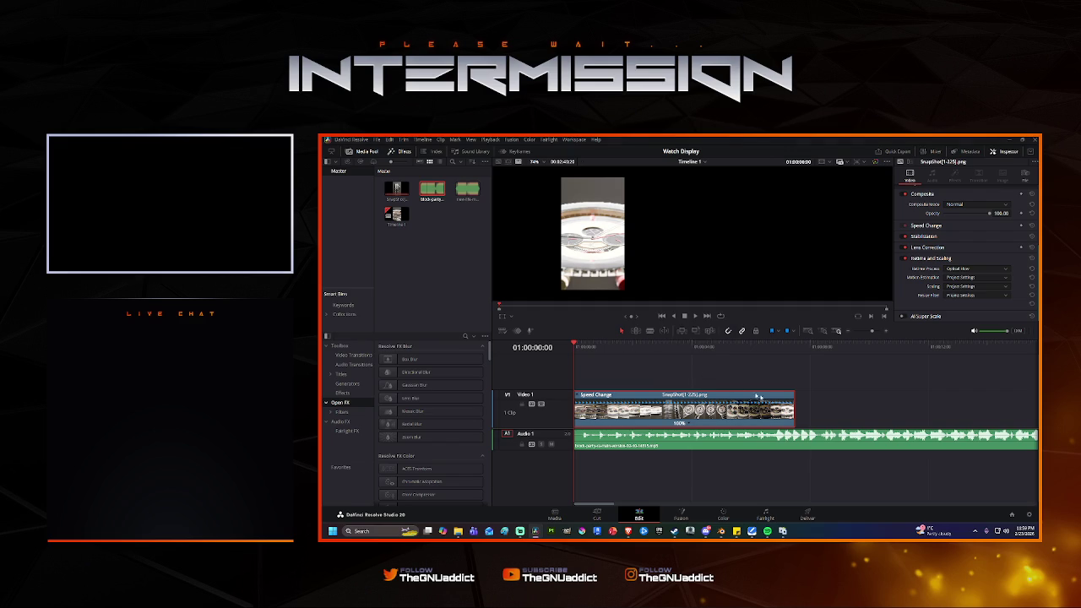
click(797, 410)
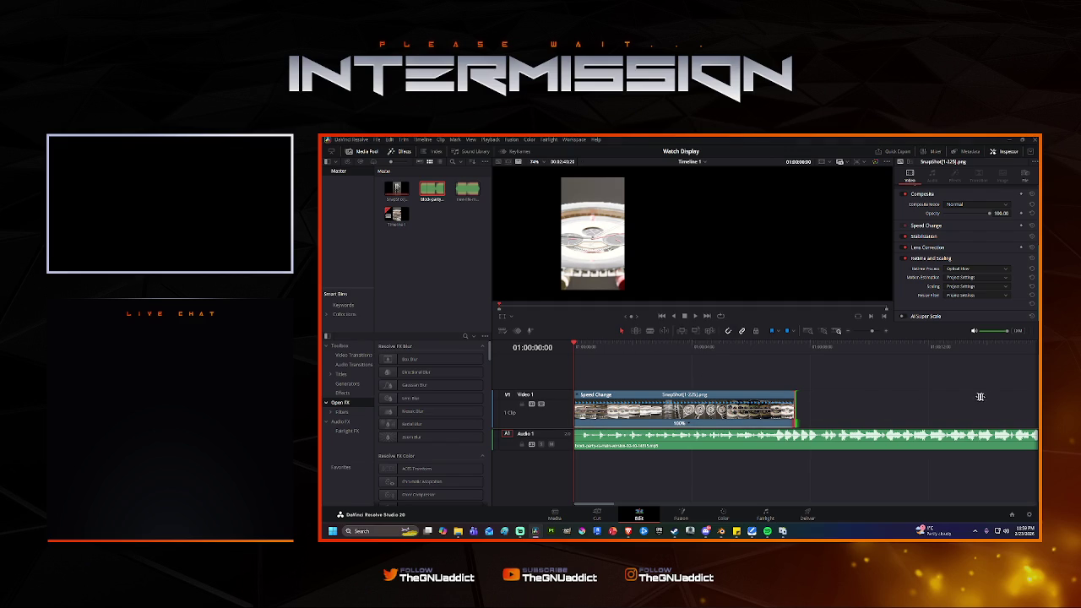
click(771, 389)
key(space)
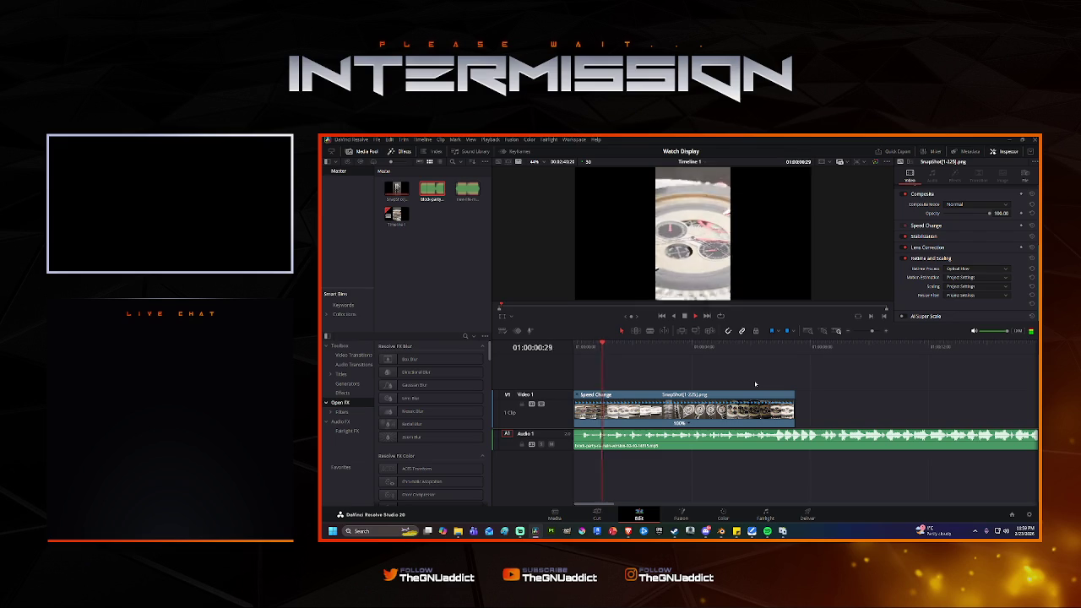
key(space)
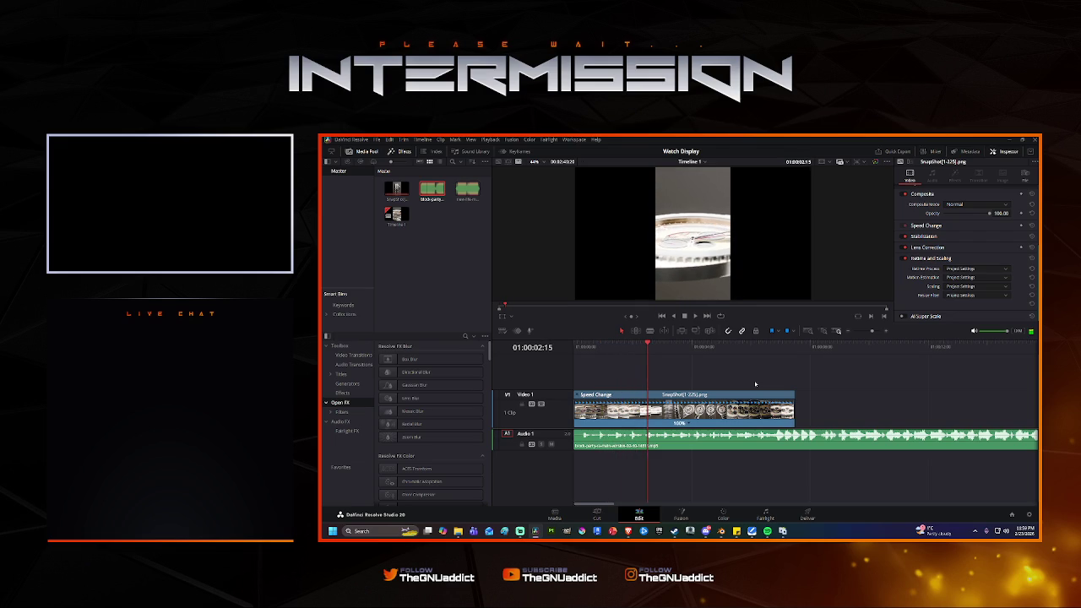
Delete the watch clip from Video 1 and drop a fresh SnapShot clip onto the video track.
key(Delete)
key(ctrl+z)
click(681, 395)
right_click(698, 394)
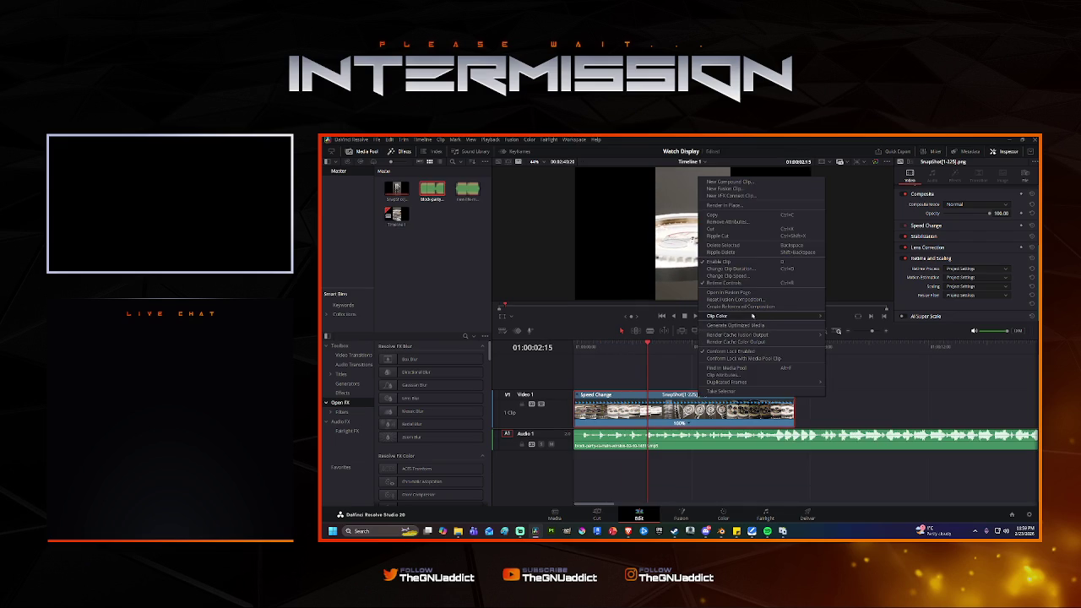
click(685, 396)
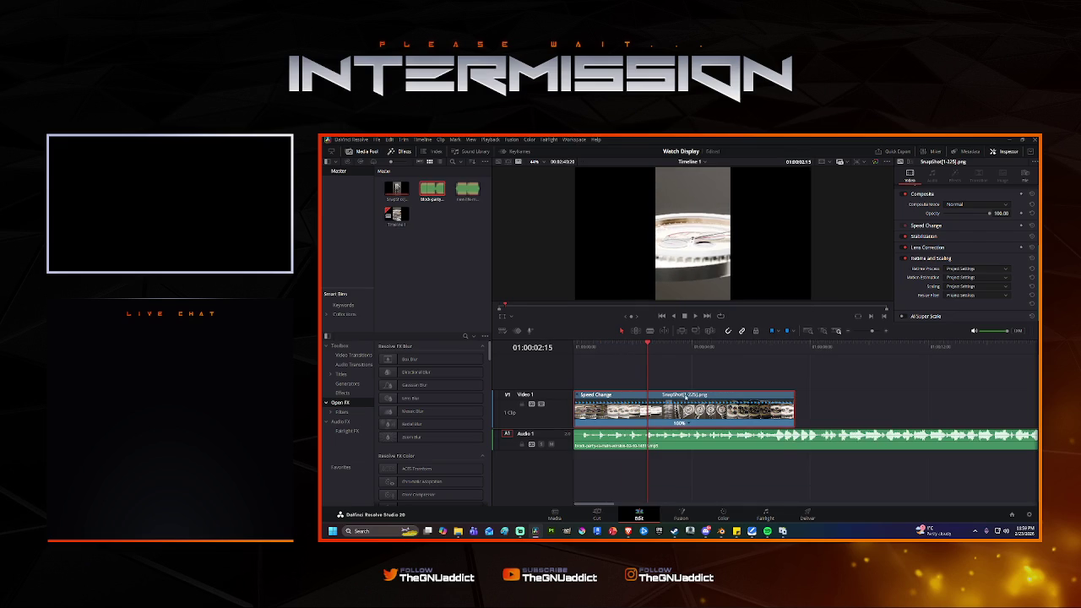
key(Delete)
drag(409, 193, 577, 302)
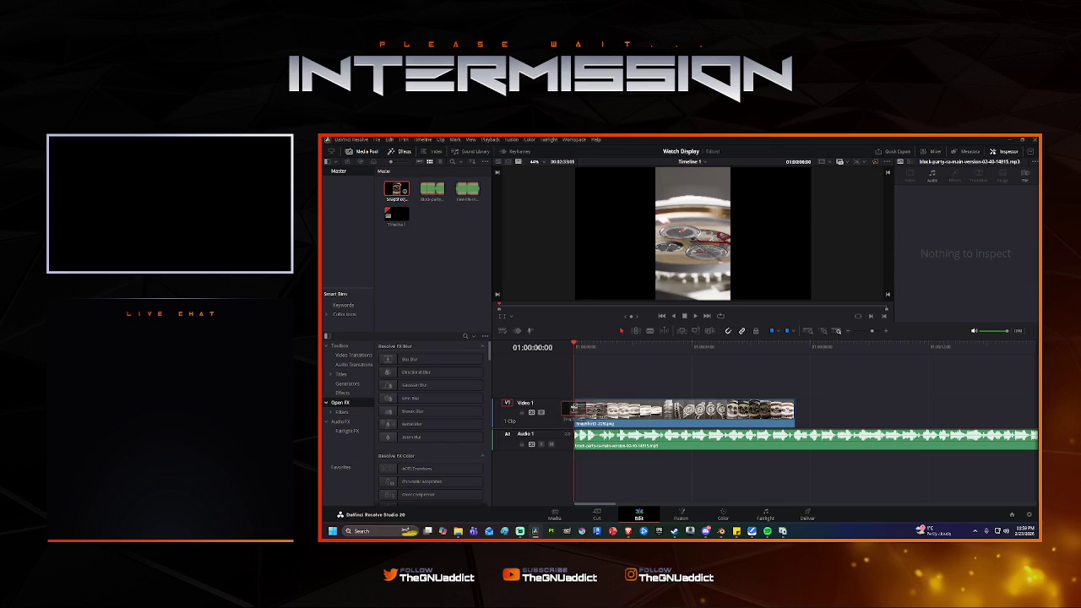
Replace the video clip with SnapShot placed at the timeline start.
key(space)
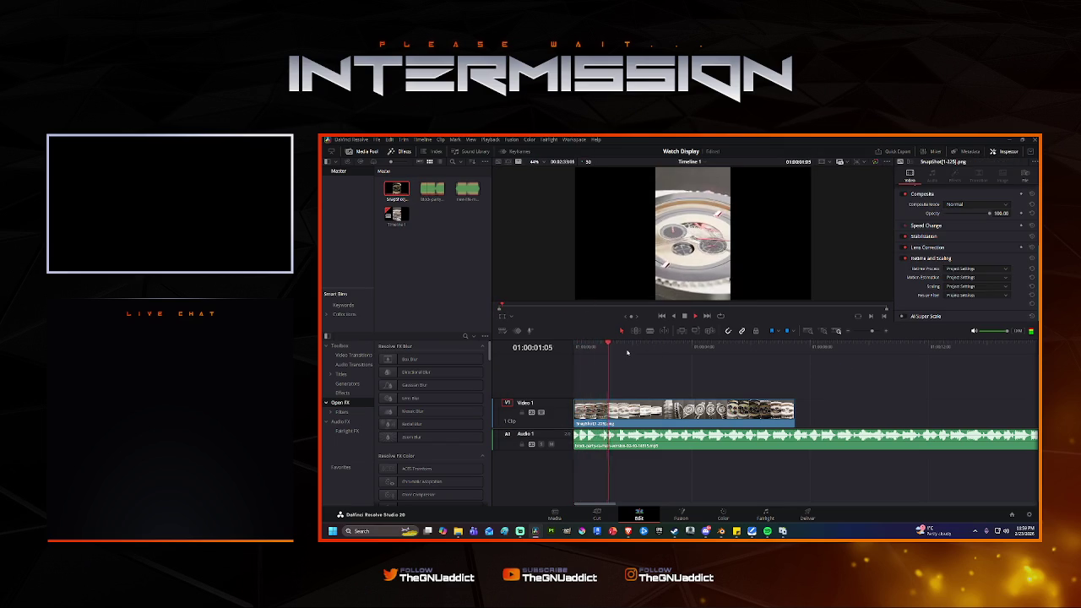
click(616, 387)
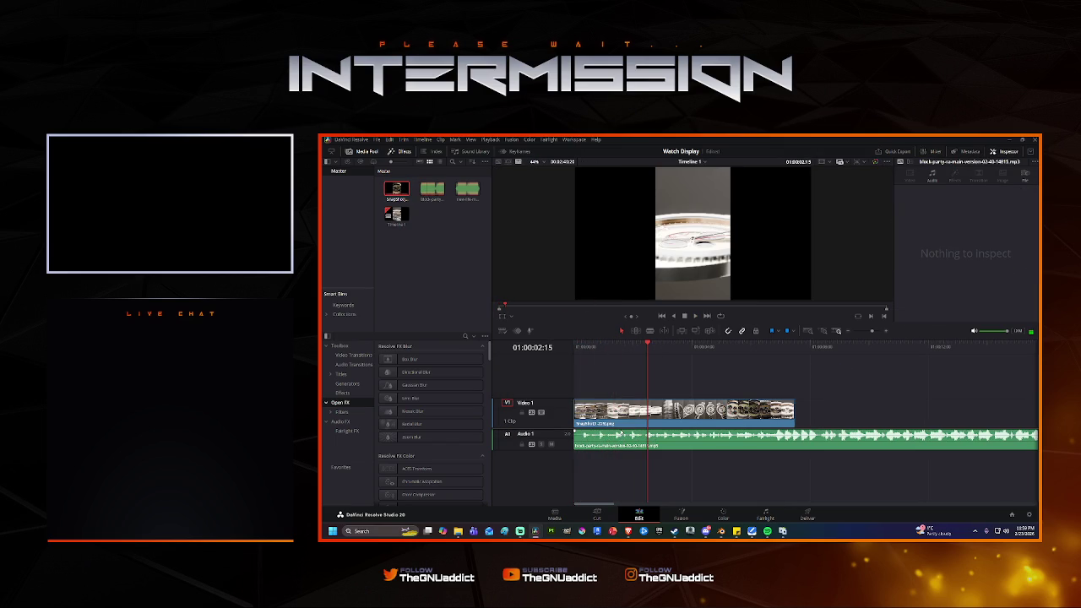
click(664, 411)
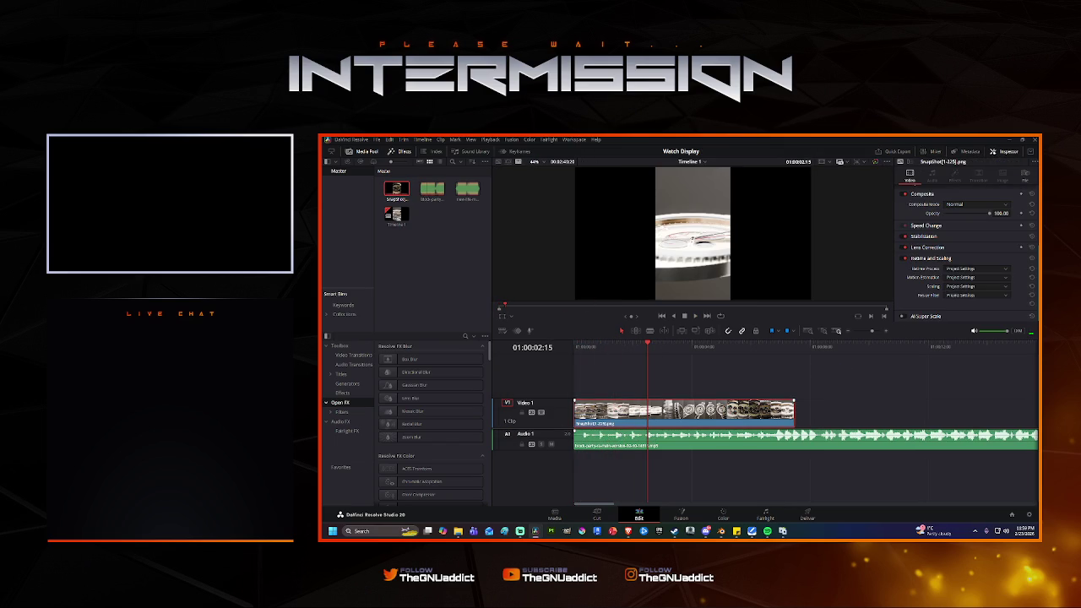
key(Delete)
drag(412, 192, 634, 405)
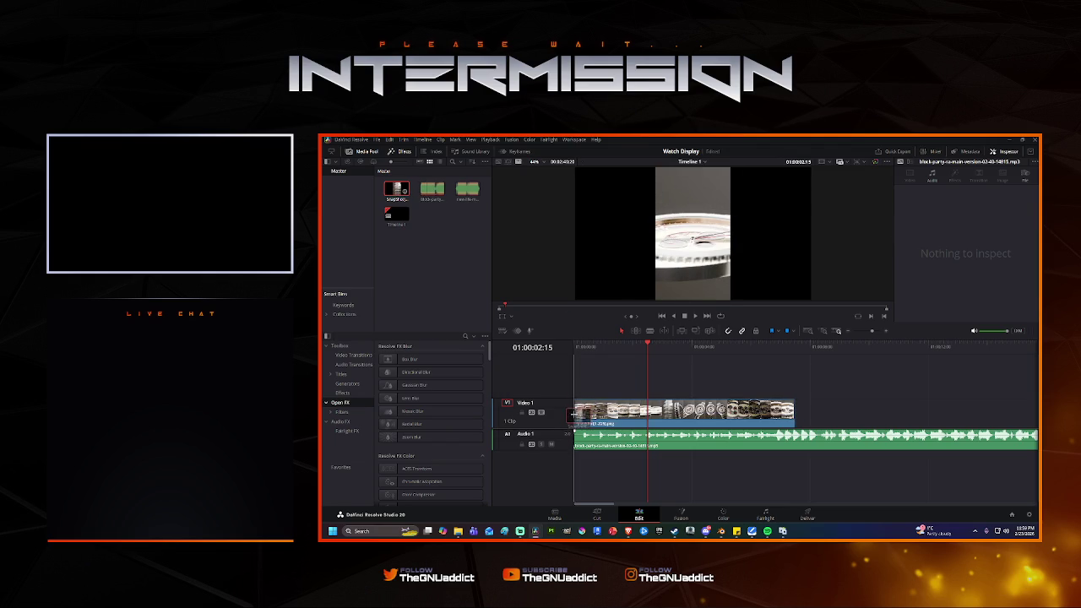
key(Home)
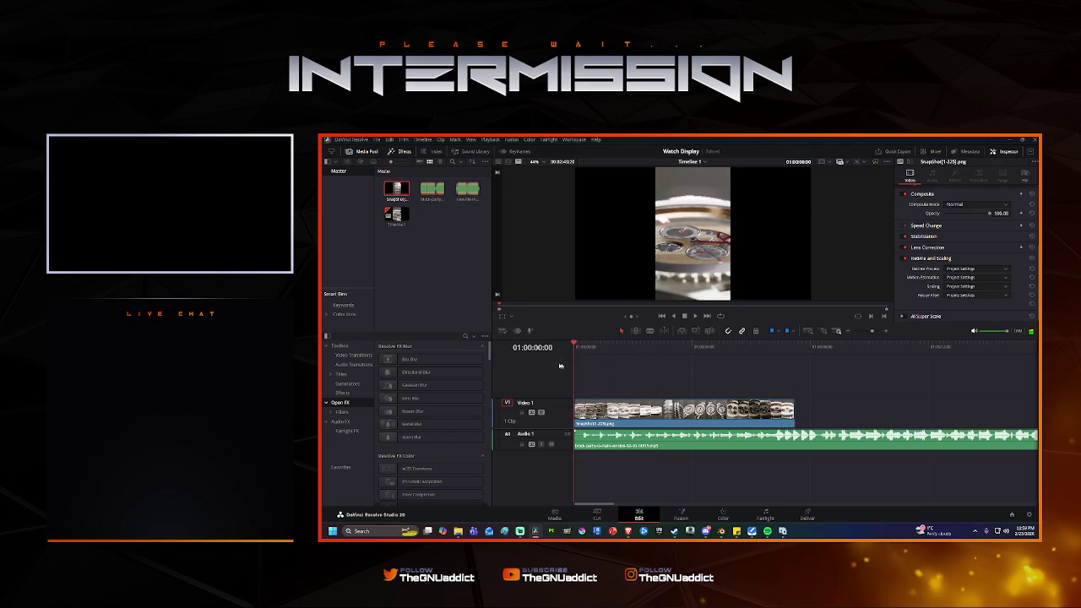
Set SnapShot's Retime Process to Optical Flow with AI Speed Warp Better motion estimation.
click(967, 268)
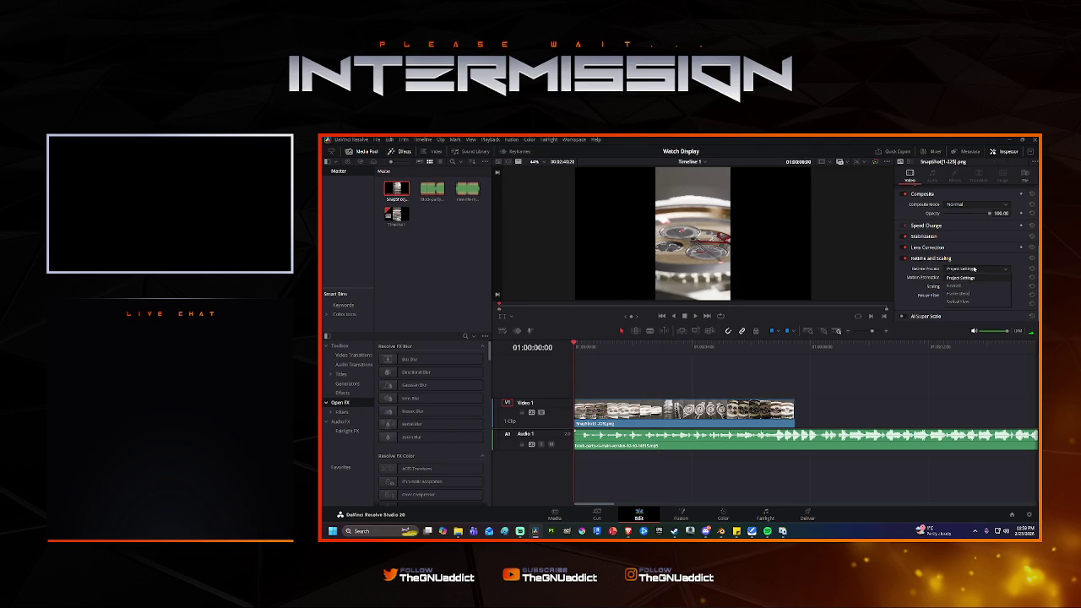
click(971, 301)
click(979, 278)
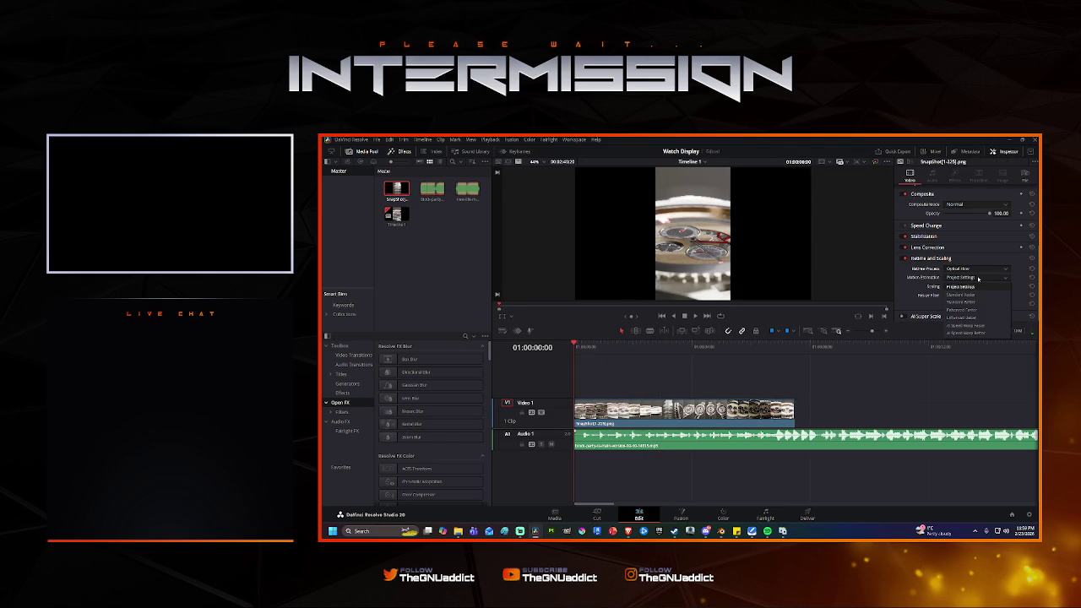
click(984, 334)
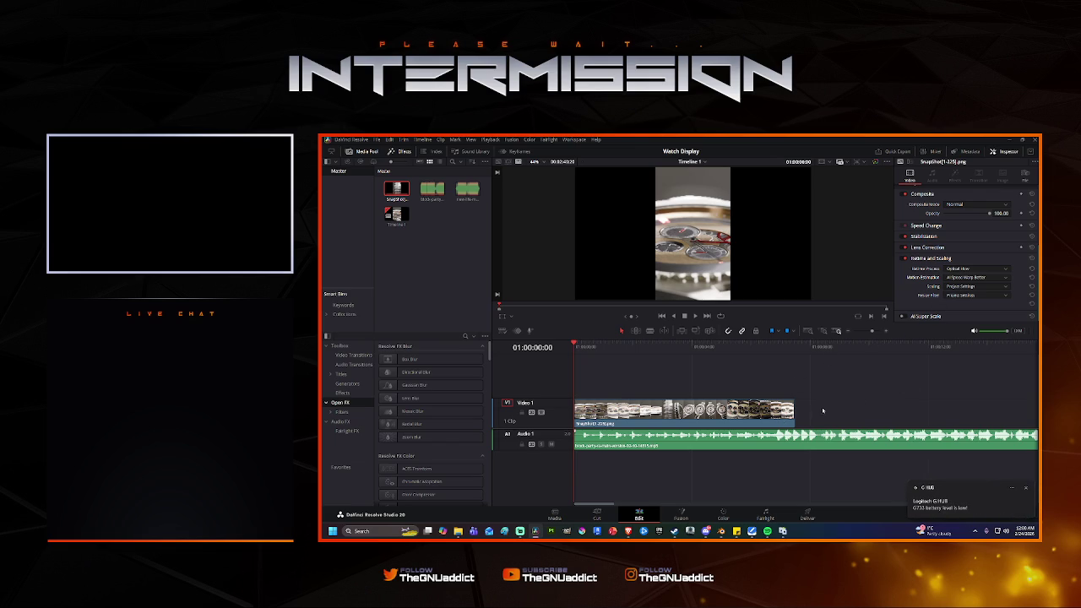
scroll(963, 292, up, 1)
Check the SnapShot clip's options without changes, then bring the Blender watch scene forward.
scroll(945, 267, down, 1)
scroll(944, 267, down, 1)
right_click(740, 409)
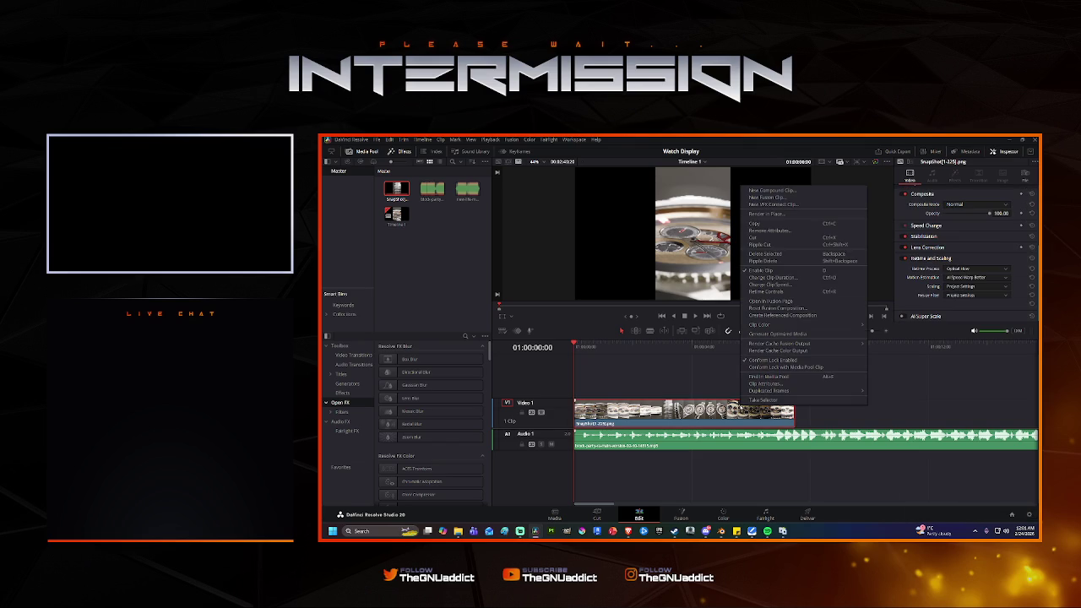
key(Escape)
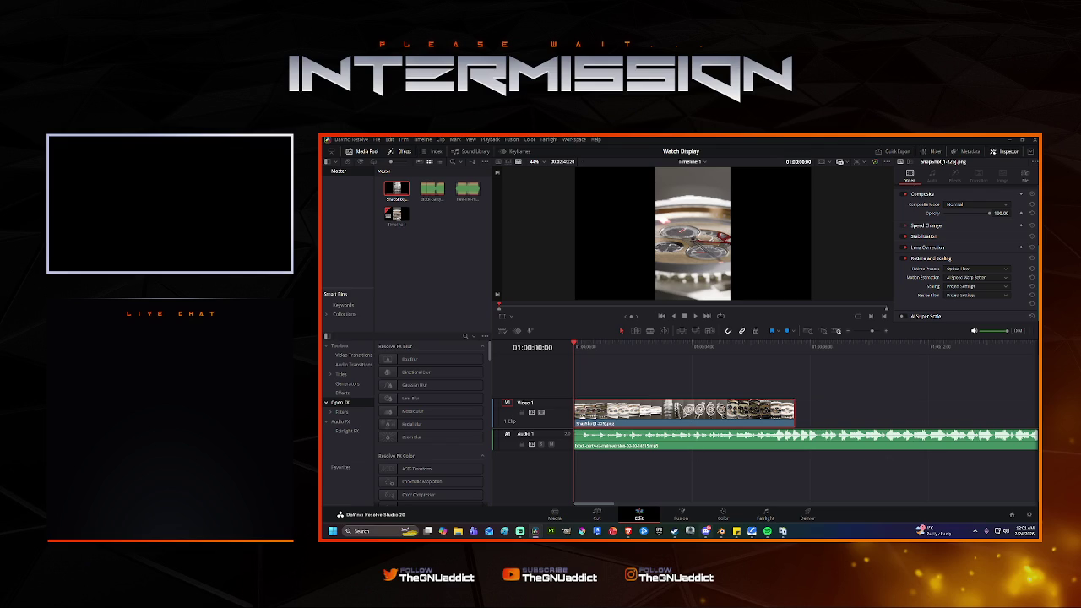
mouse_move(691, 532)
click(713, 498)
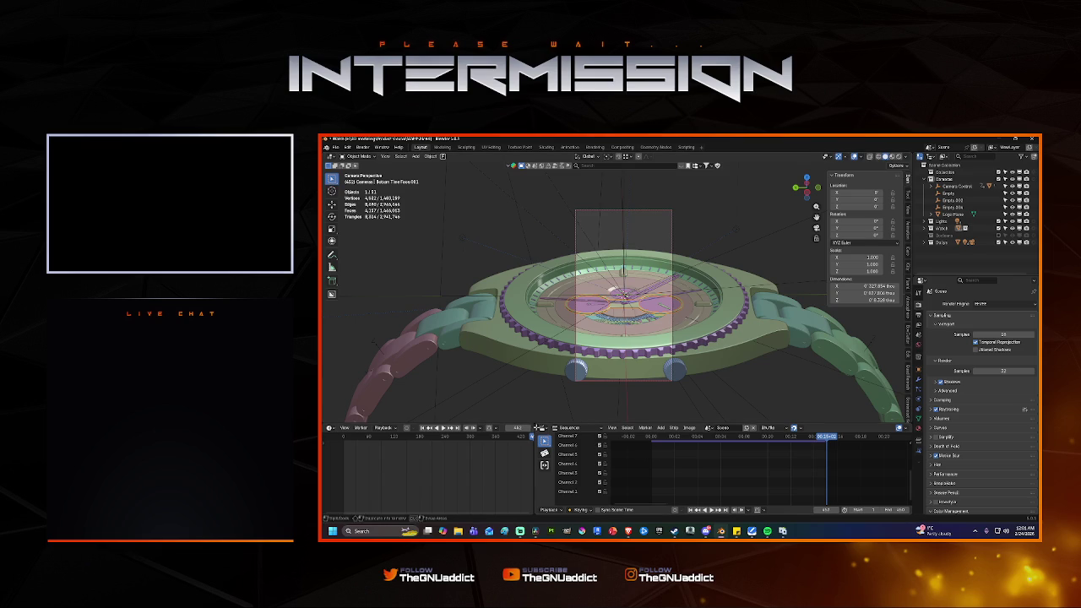
Play the watch camera animation through twice in Blender, then return to DaVinci Resolve.
key(space)
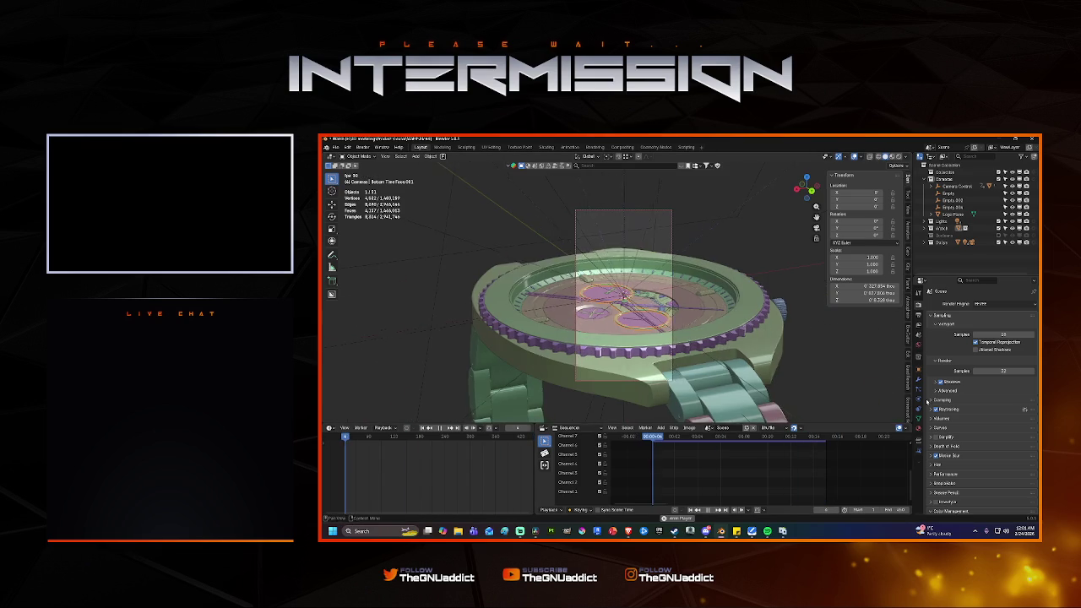
key(space)
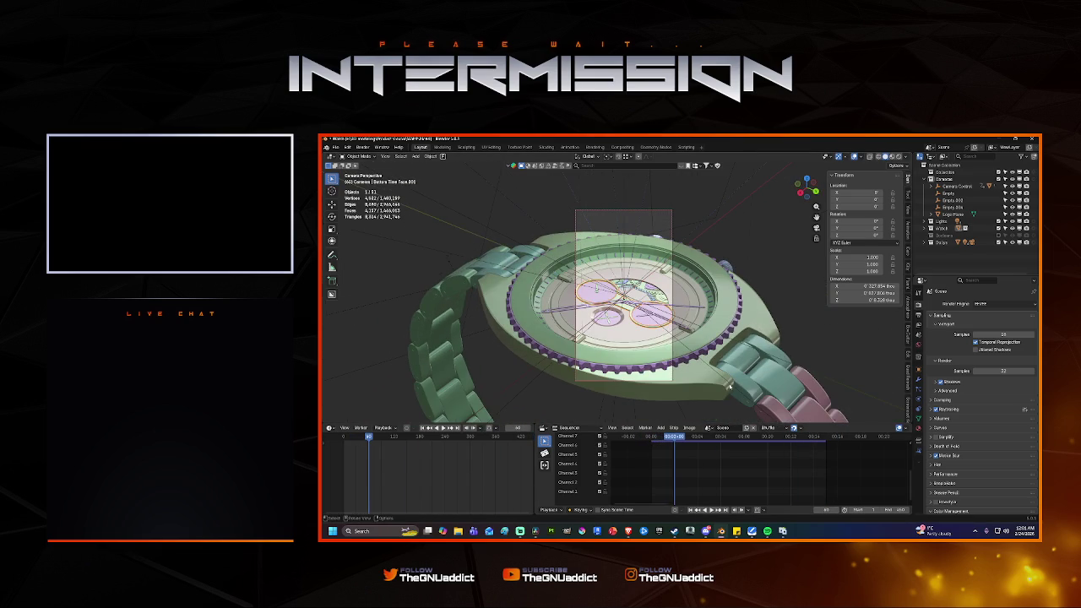
mouse_move(783, 530)
key(space)
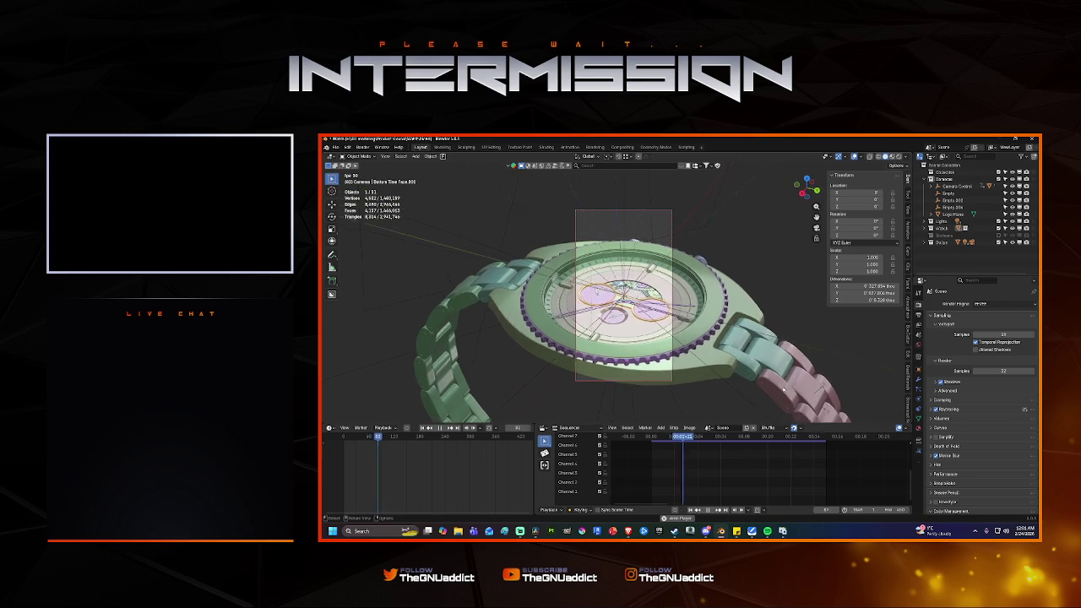
key(space)
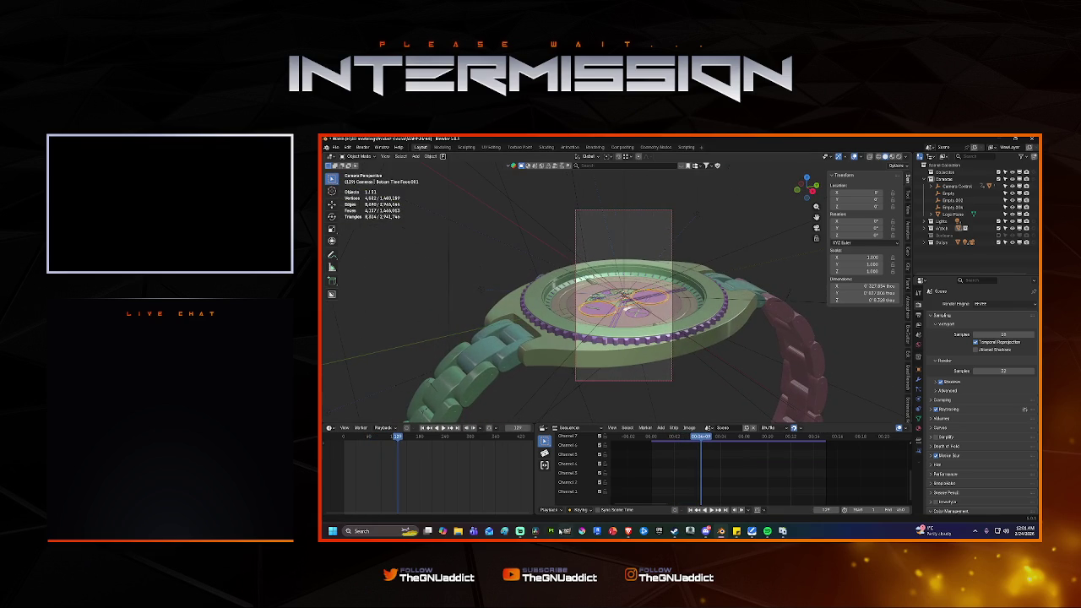
mouse_move(535, 531)
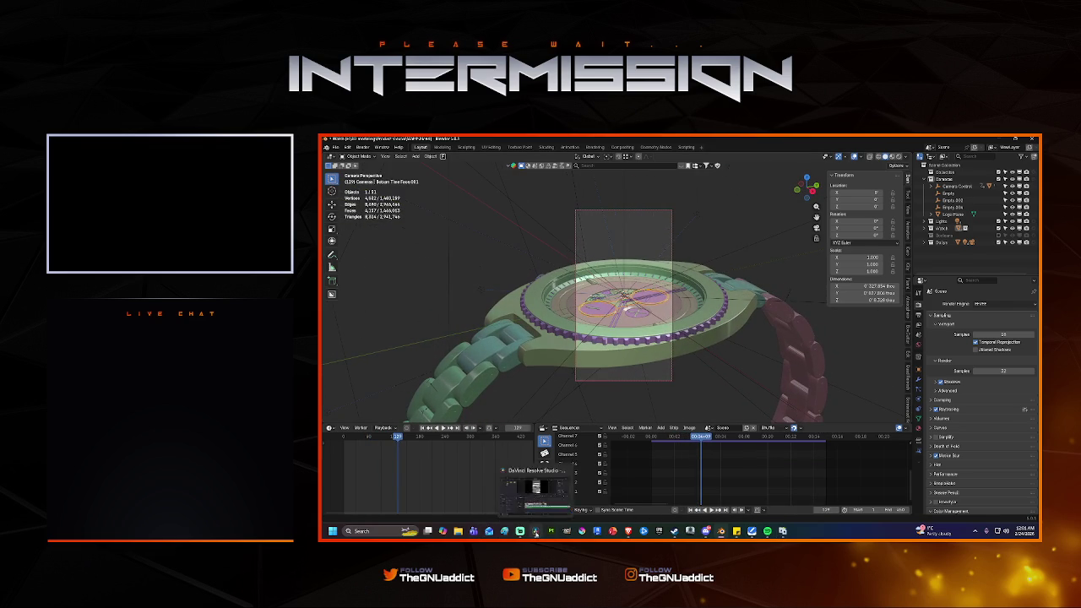
click(536, 531)
Replace the block-party song on Audio 1 with the new music mp3 from the Media Pool.
click(731, 440)
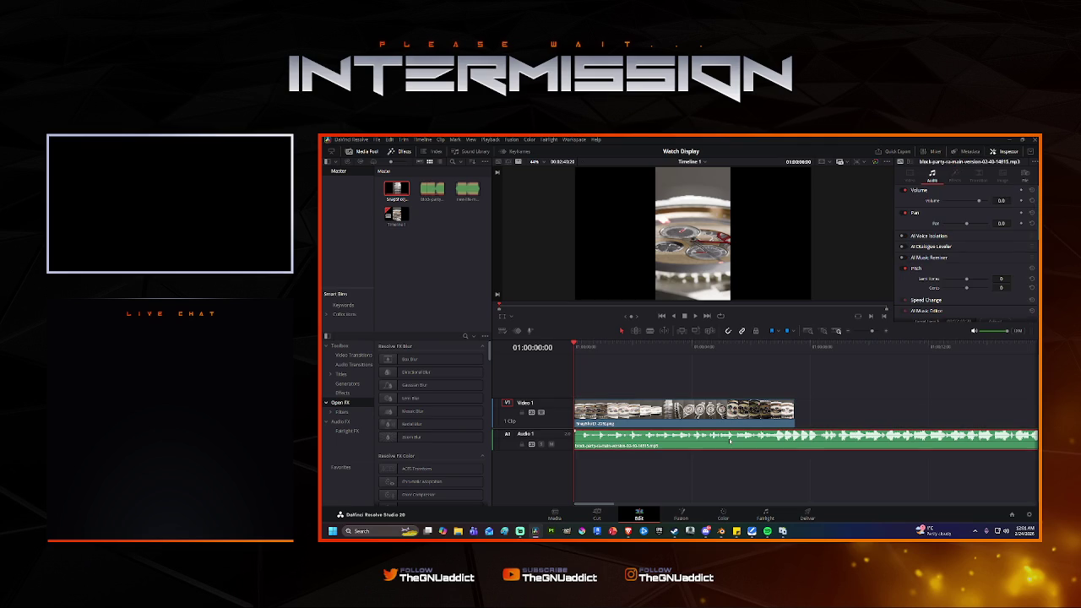
key(Delete)
double_click(430, 188)
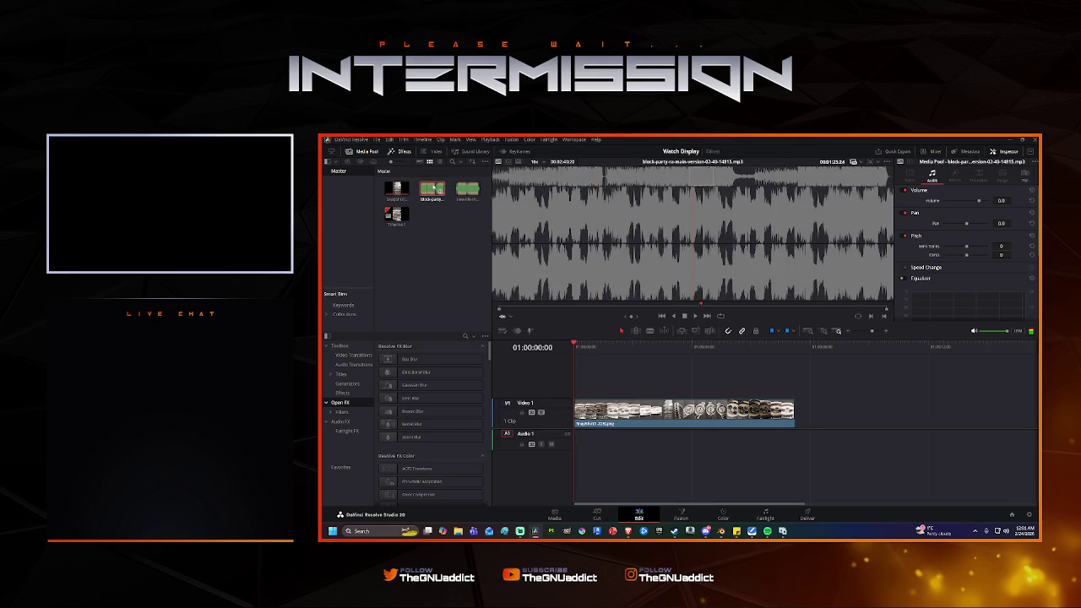
drag(431, 188, 569, 436)
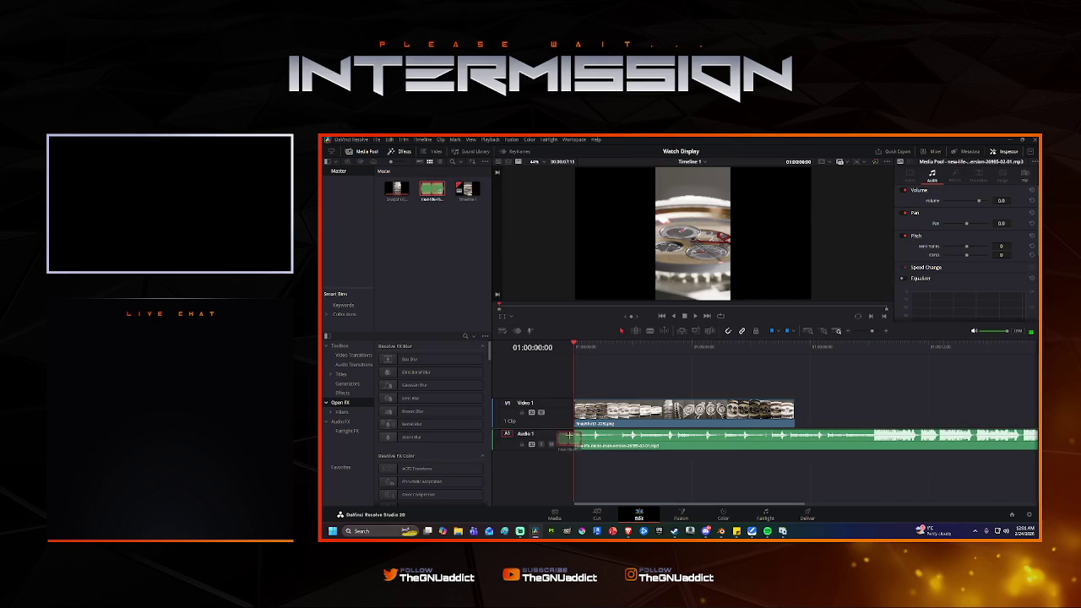
Play the watch clip over the new music and check both clips' options.
key(space)
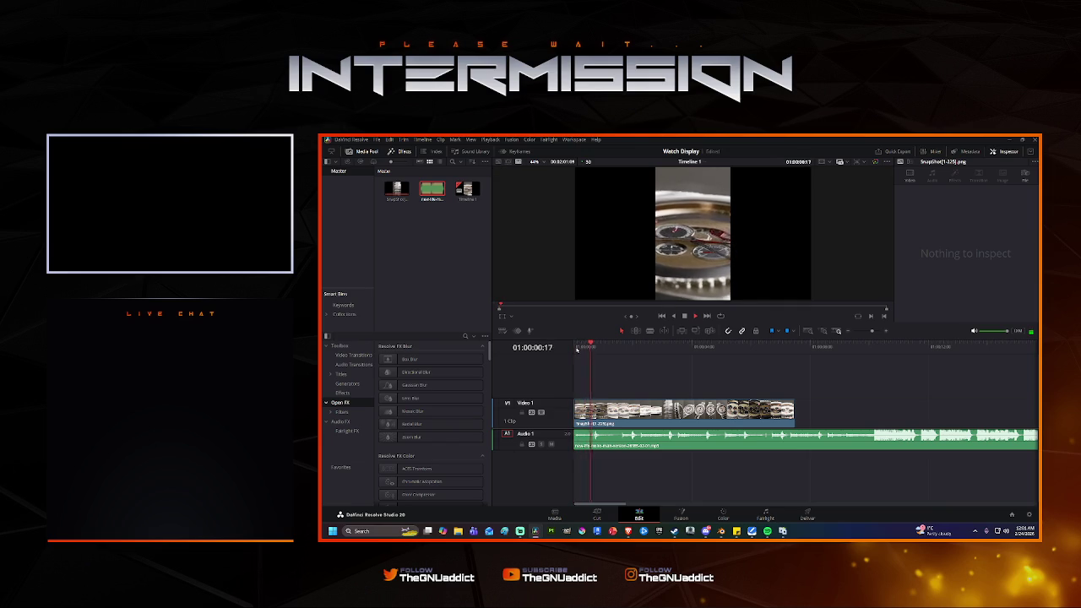
key(space)
right_click(765, 443)
key(Escape)
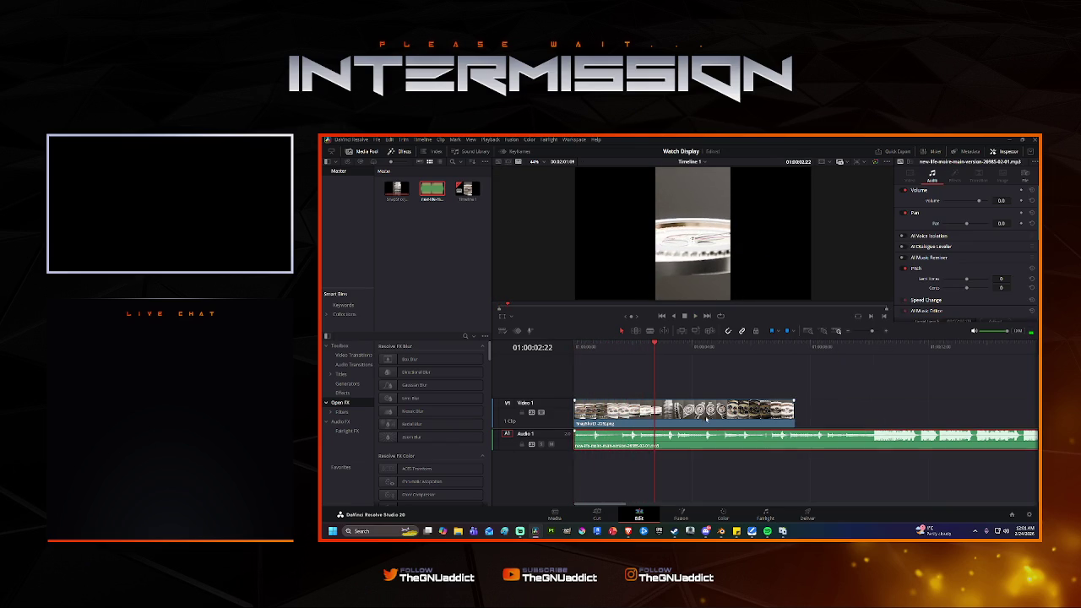
right_click(706, 419)
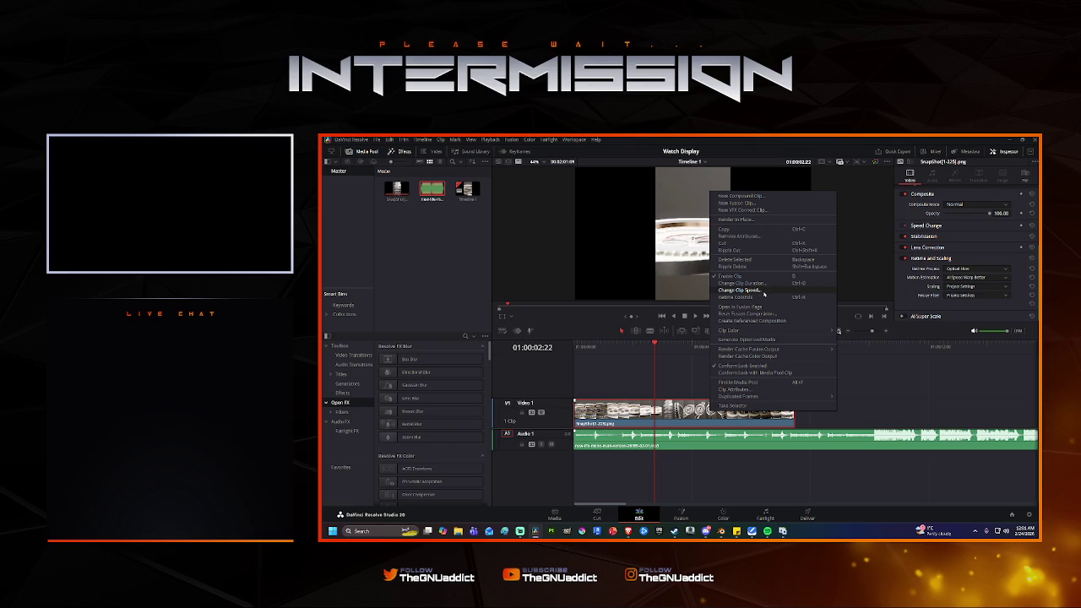
Retime and stretch the SnapShot clip, then play from the start to 01:00:13:18.
click(763, 290)
text(50)
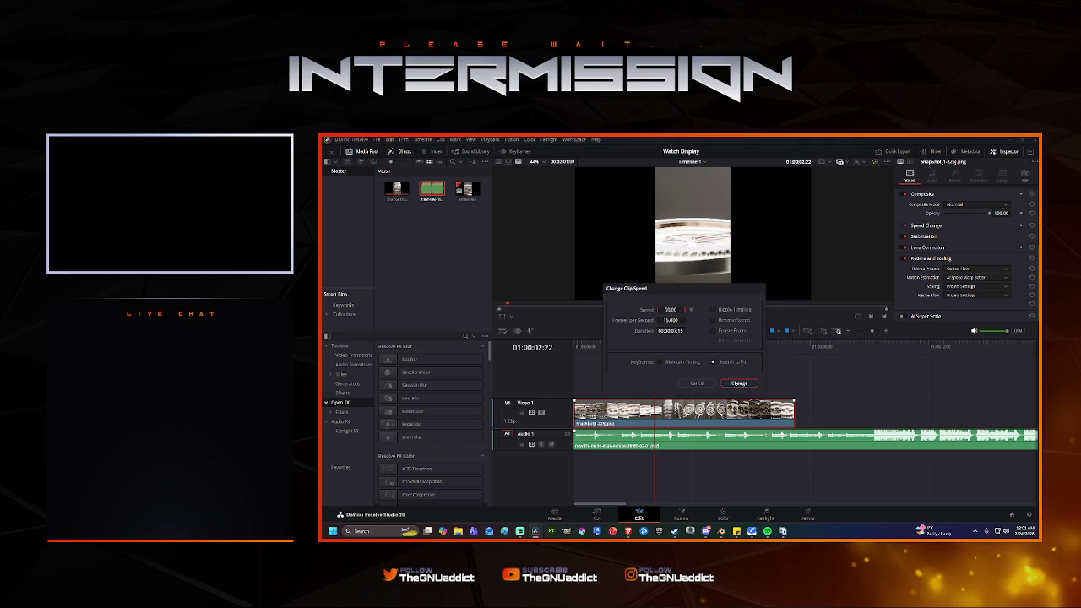
click(737, 384)
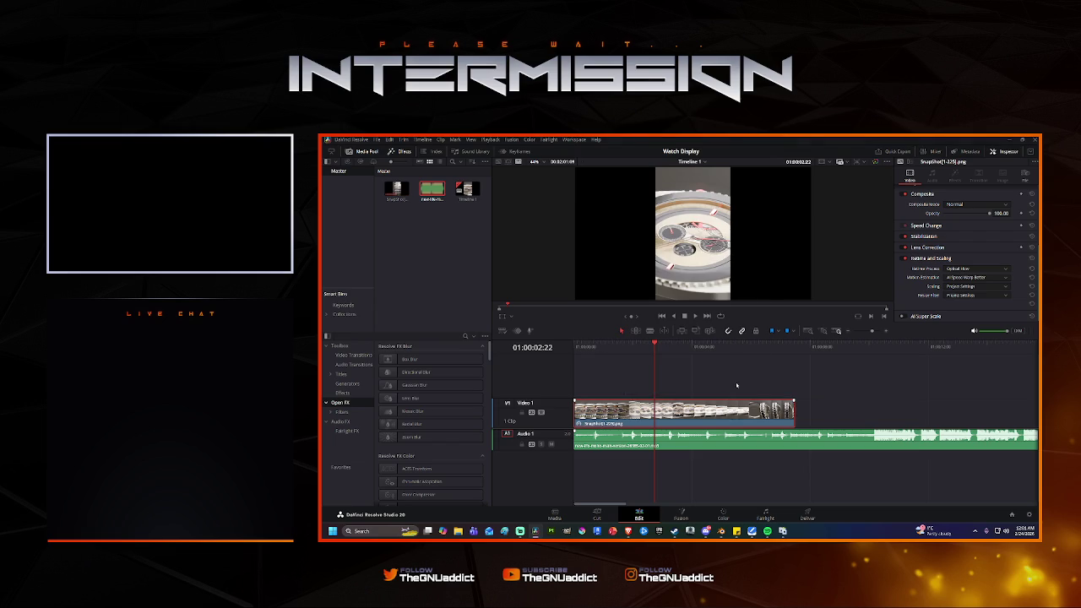
drag(794, 414, 1019, 411)
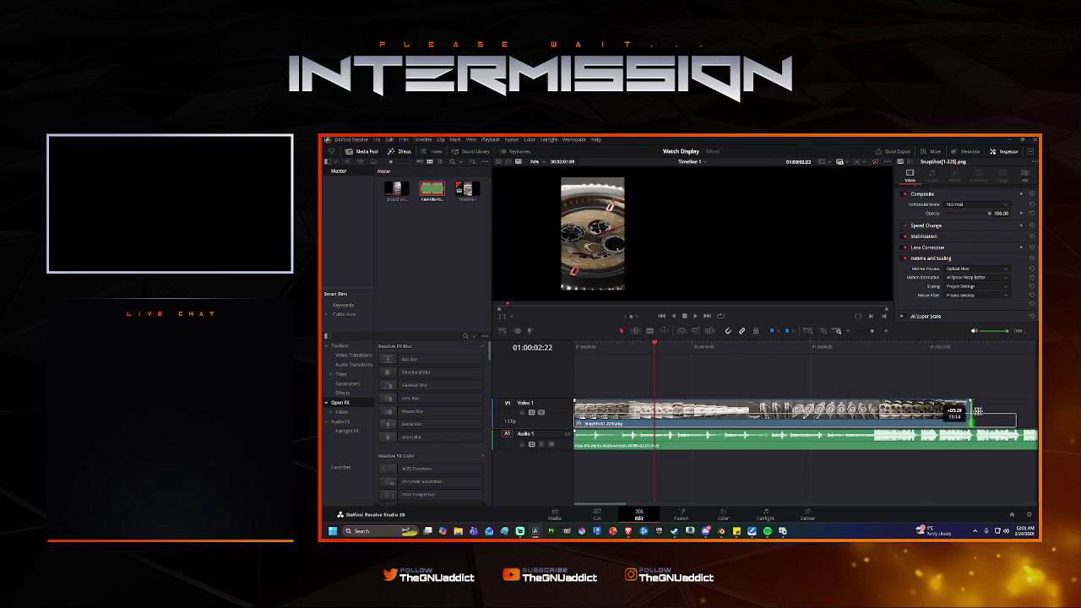
key(Home)
key(space)
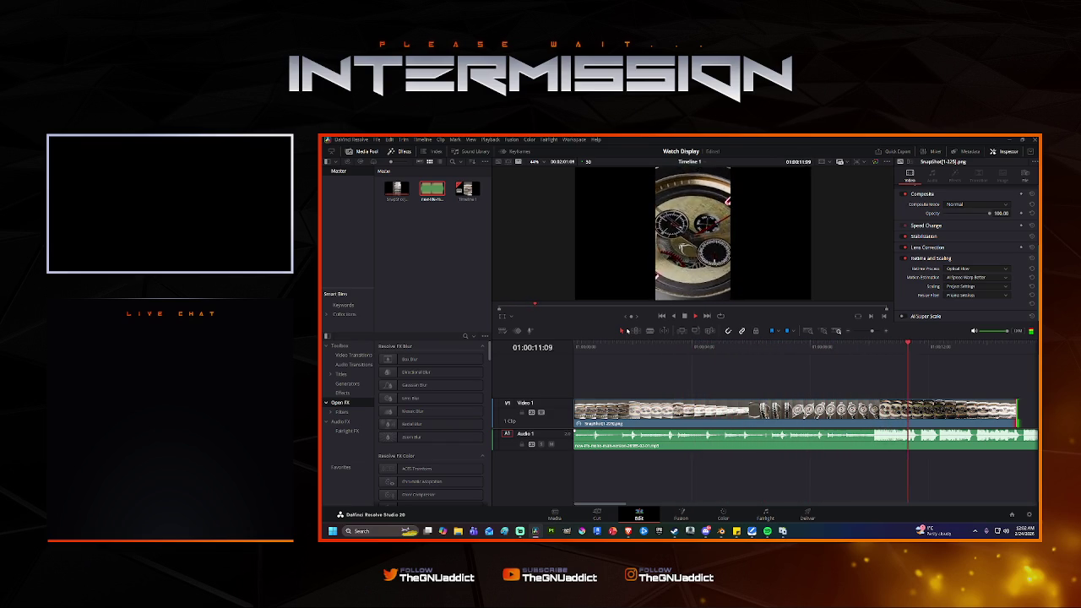
key(space)
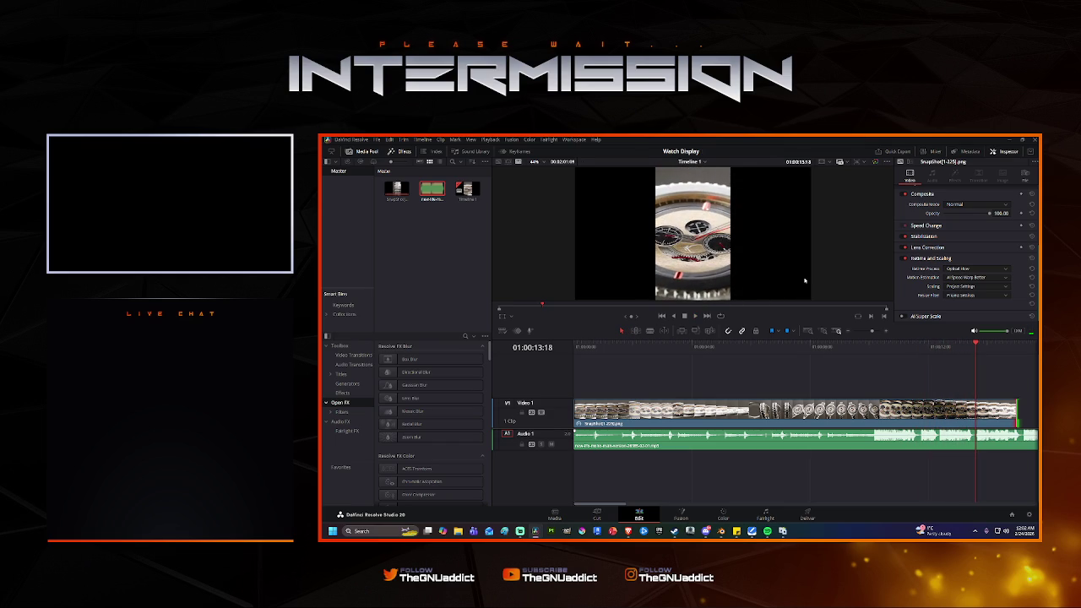
Return to Blender, save the watch file, and switch the render engine to Cycles.
click(1035, 140)
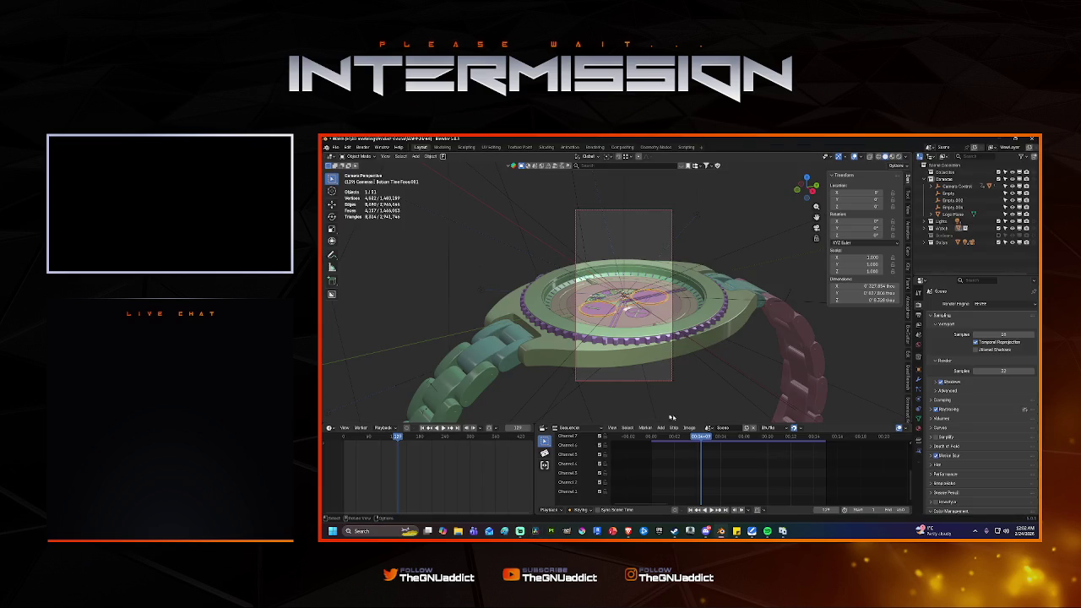
click(639, 353)
key(ctrl+s)
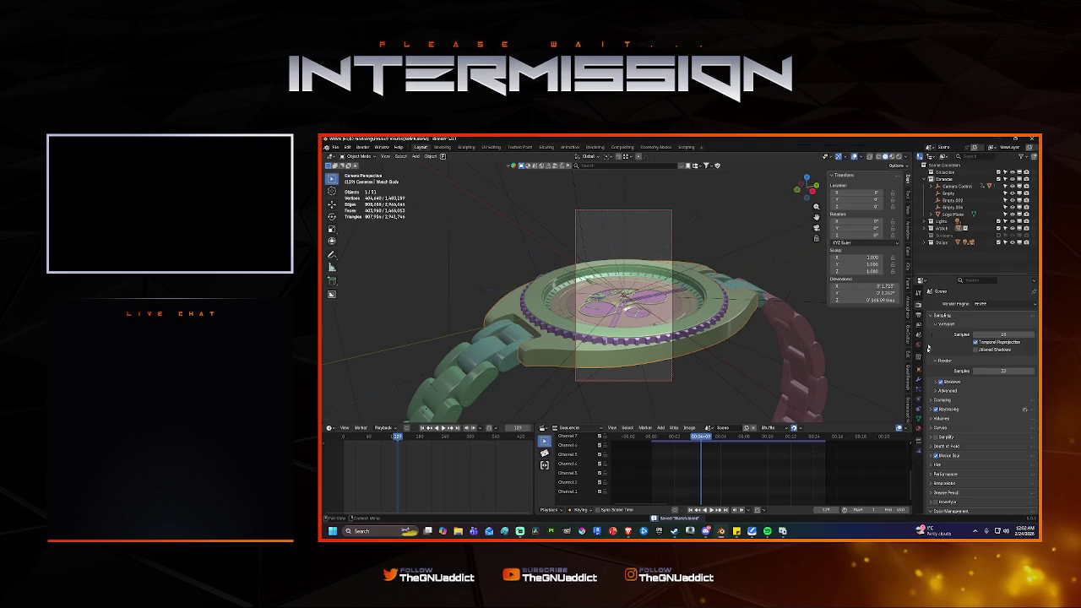
click(991, 305)
click(982, 327)
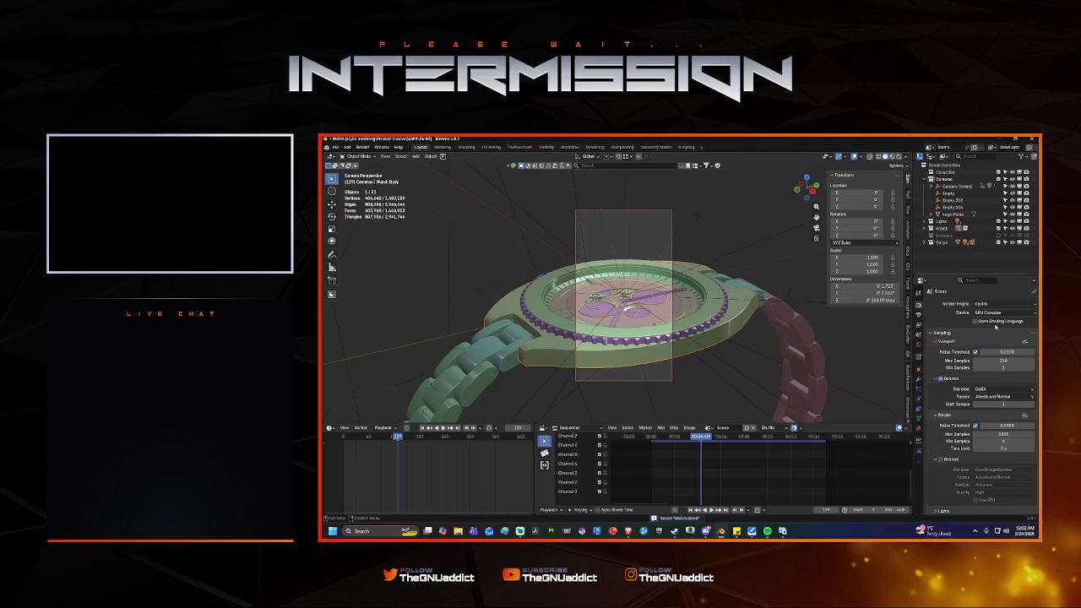
Set the render noise threshold to 0.0025 and the output Resolution Y to 1720 px.
double_click(1005, 426)
text(0.0025)
key(Return)
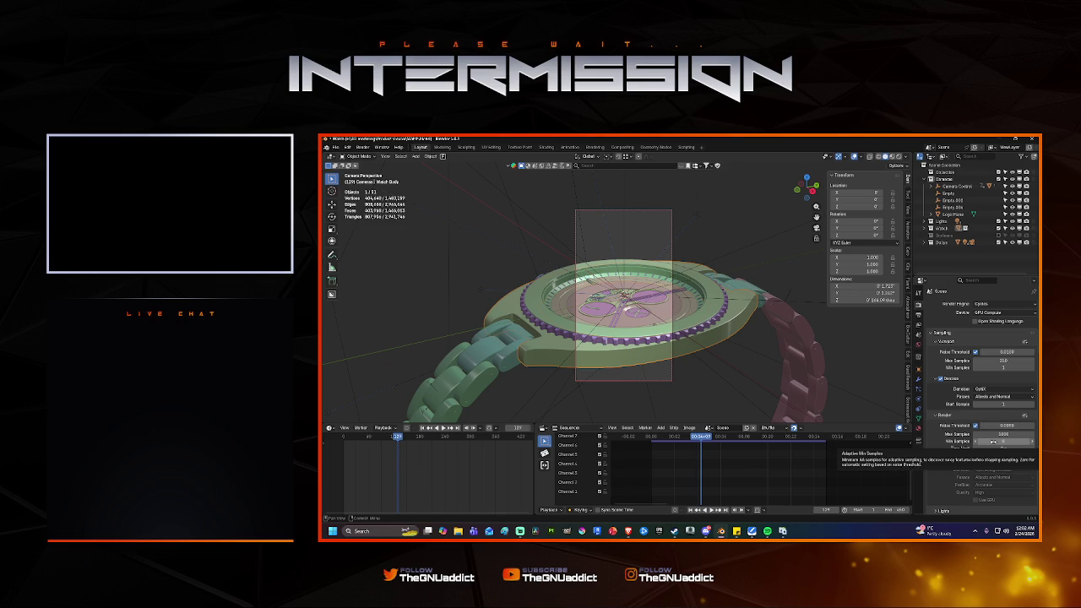
click(919, 311)
text(1720)
key(Tab)
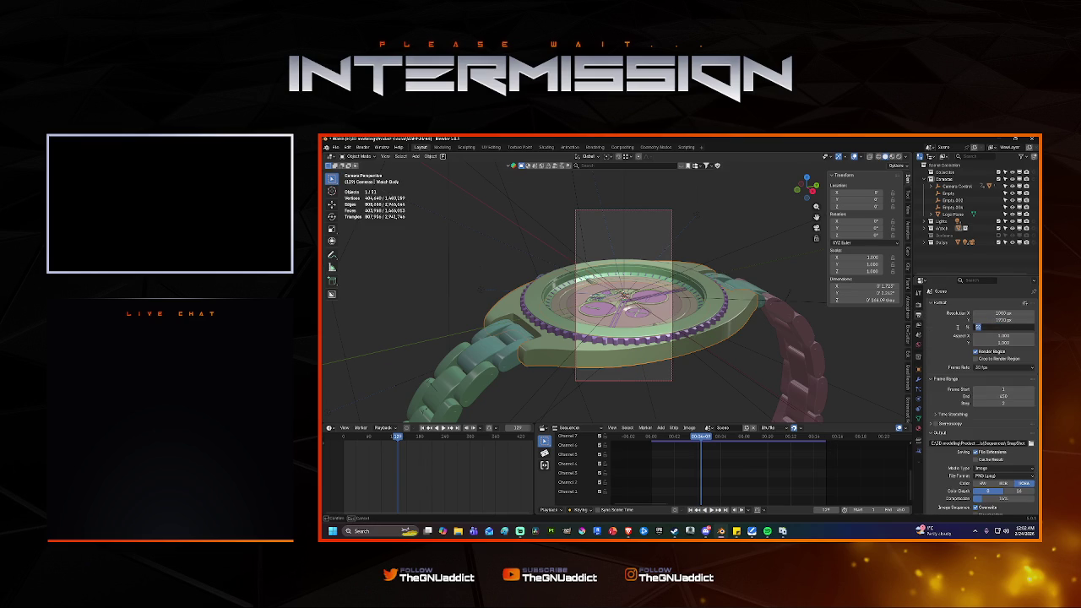
Set the watch scene's output Resolution % to 50 and confirm it.
text(1)
text(0)
key(Return)
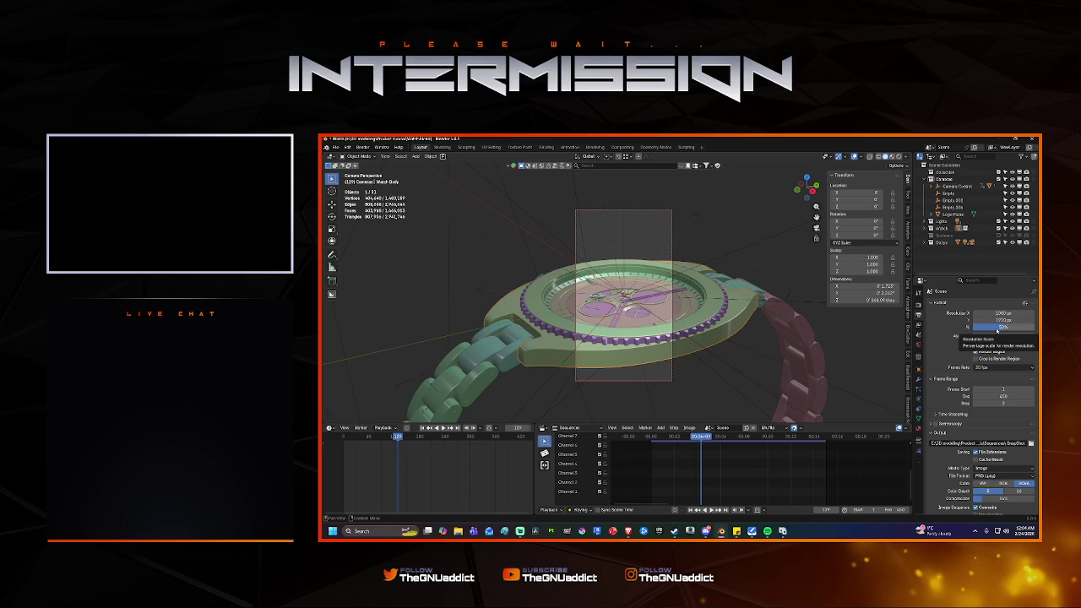
Set all Light Paths max bounce counts to 16 at once.
scroll(998, 333, down, 3)
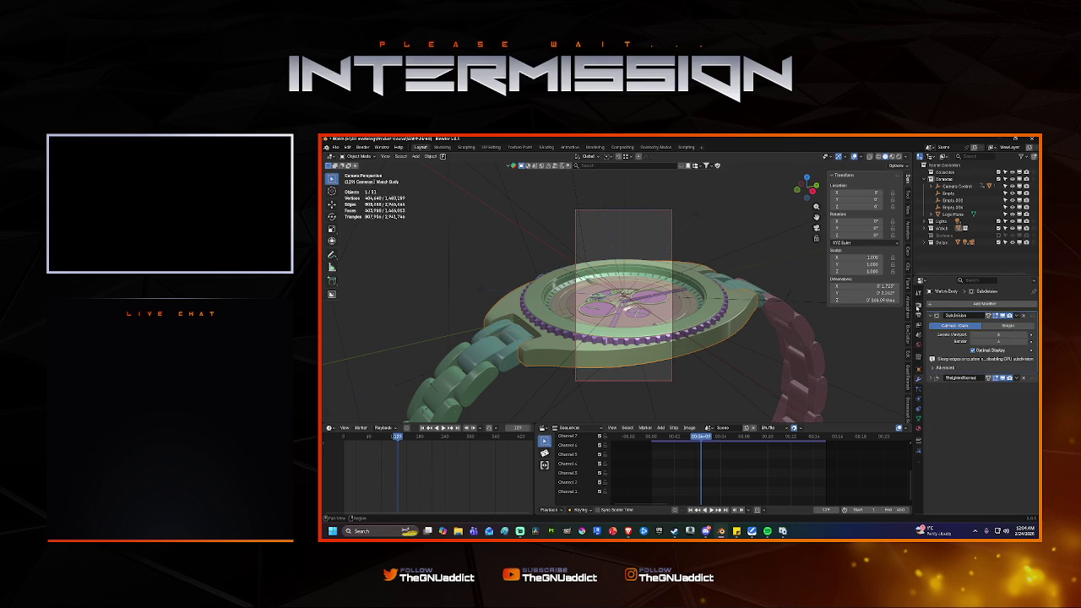
click(920, 314)
scroll(971, 355, down, 5)
scroll(973, 372, down, 5)
scroll(974, 376, down, 5)
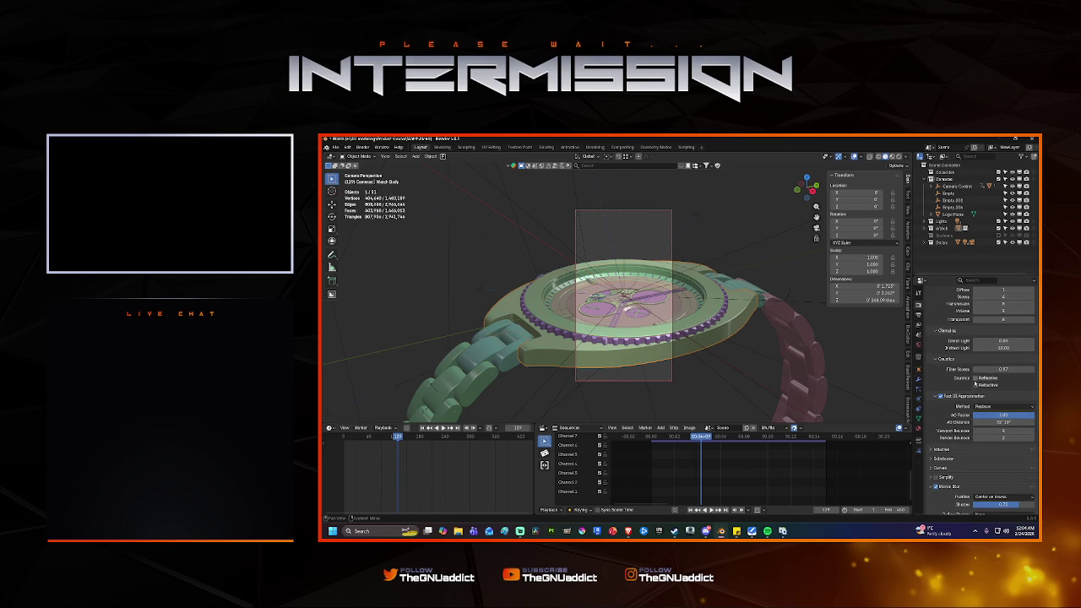
scroll(941, 373, up, 3)
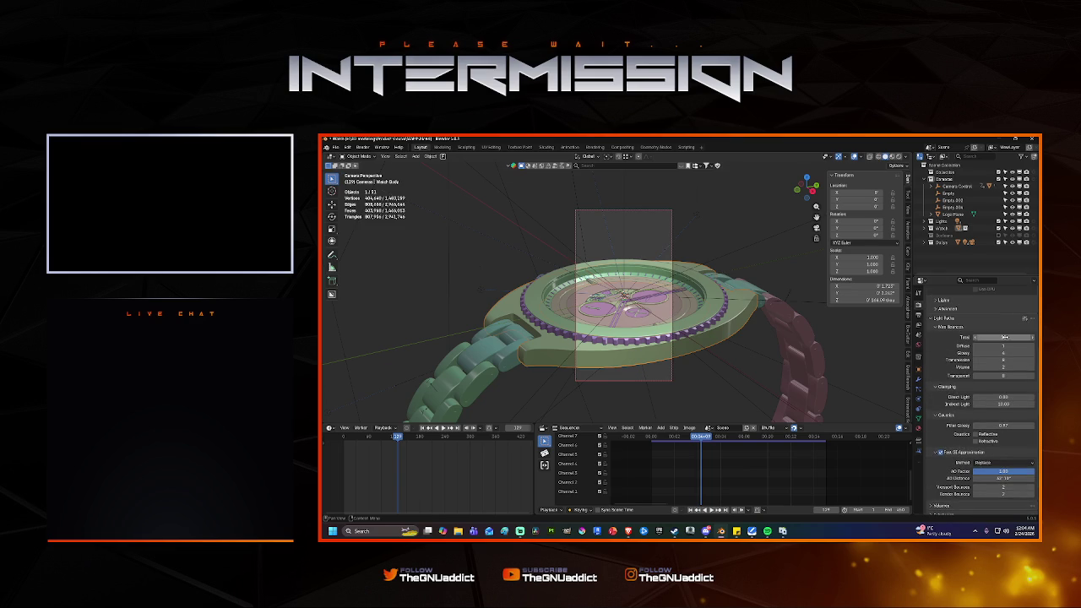
drag(1003, 337, 1006, 337)
text(16)
key(Return)
Set Volume bounces to 0, turn off Fast GI Approximation, and save the file.
click(1003, 368)
text(0)
key(Return)
key(ctrl+z)
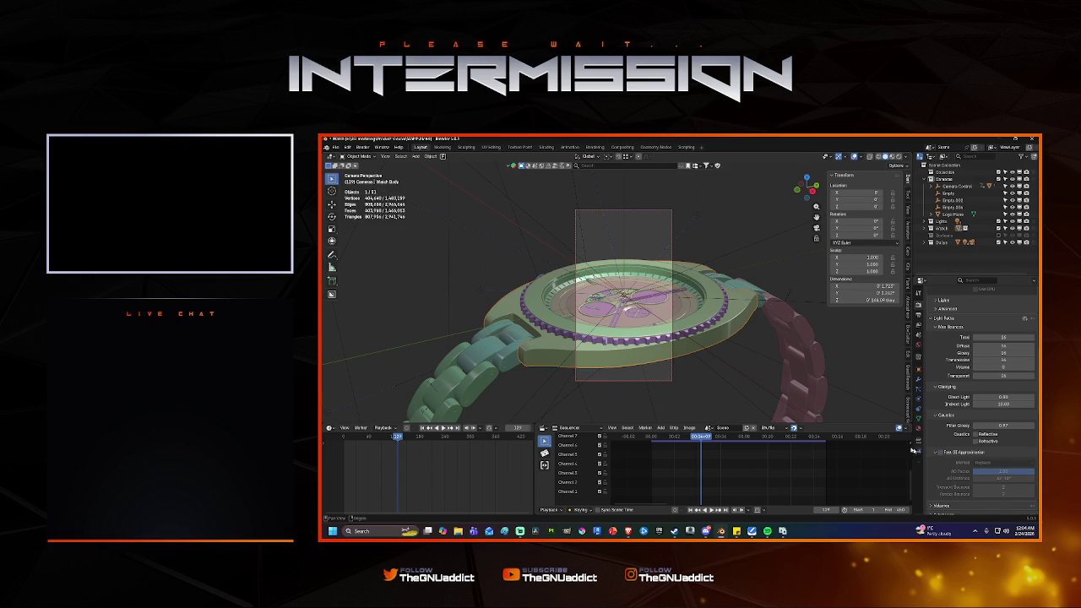
key(ctrl+s)
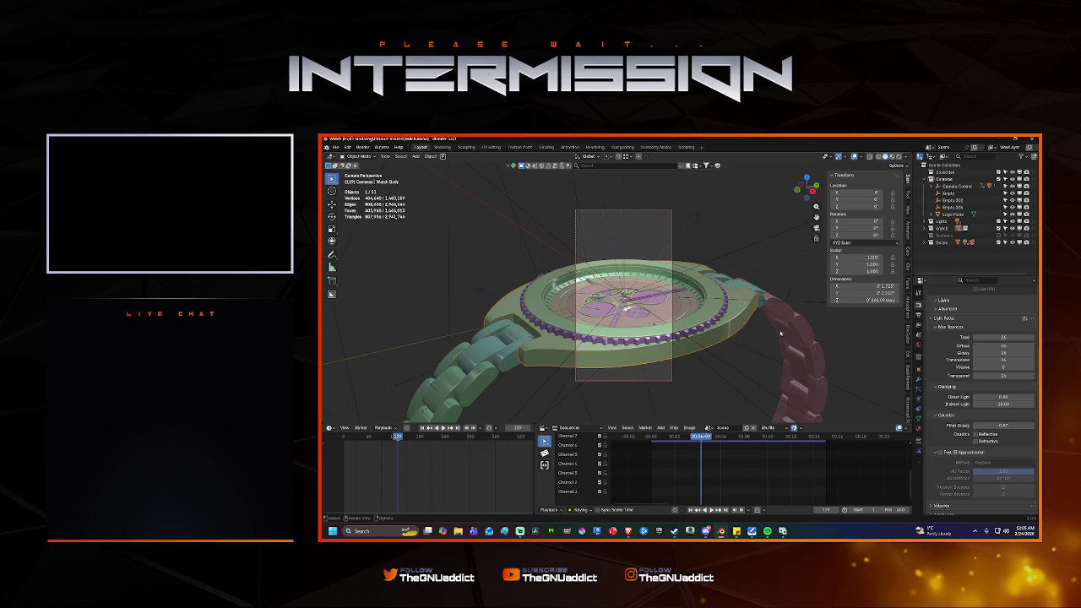
click(898, 156)
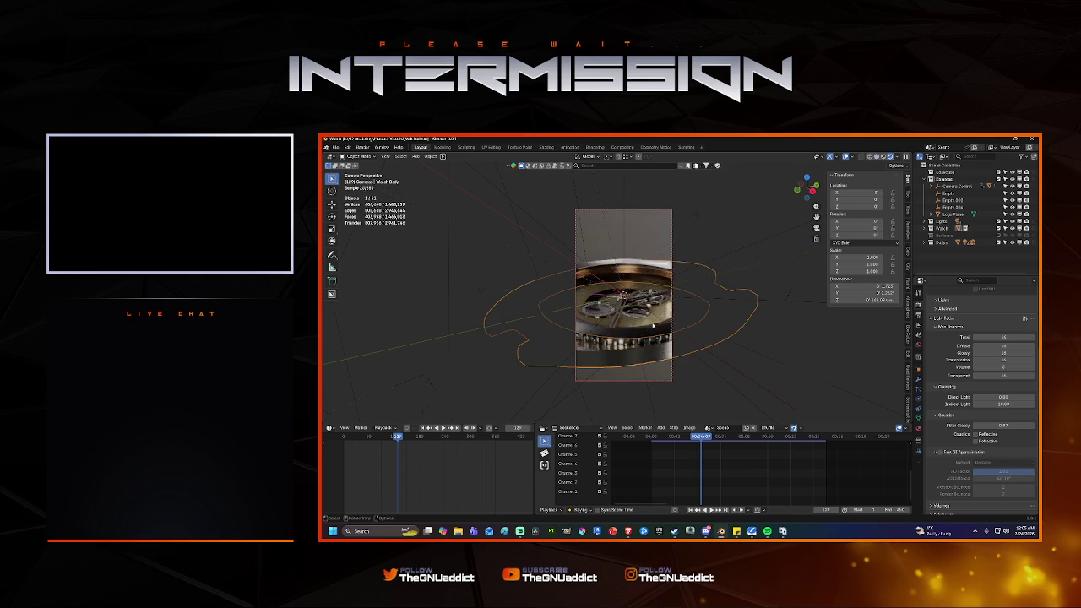
Drag the Indirect Light clamp down from 10 while watching the Cycles watch preview.
scroll(653, 325, up, 2)
scroll(653, 326, up, 5)
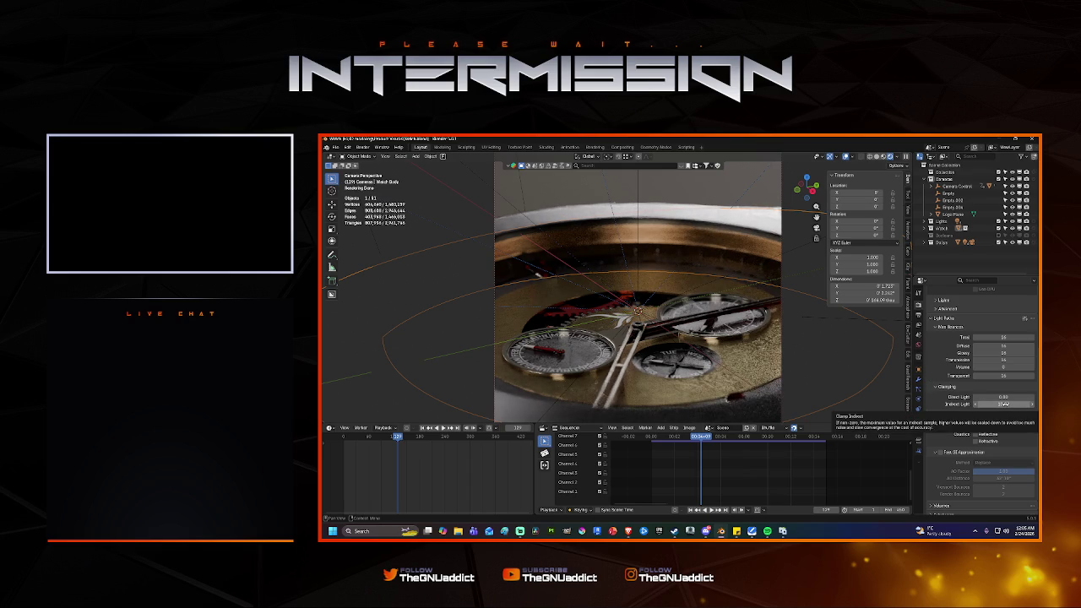
mouse_move(997, 404)
mouse_down()
mouse_move(984, 403)
mouse_move(995, 404)
mouse_up()
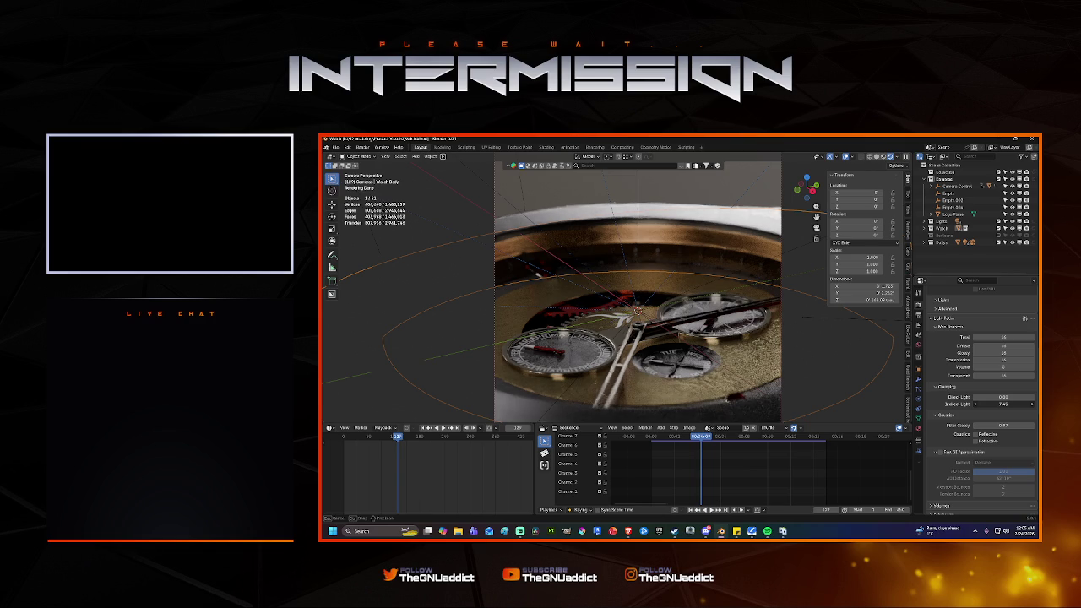
mouse_move(995, 404)
mouse_down()
mouse_move(1006, 404)
mouse_move(978, 403)
mouse_move(990, 404)
mouse_up()
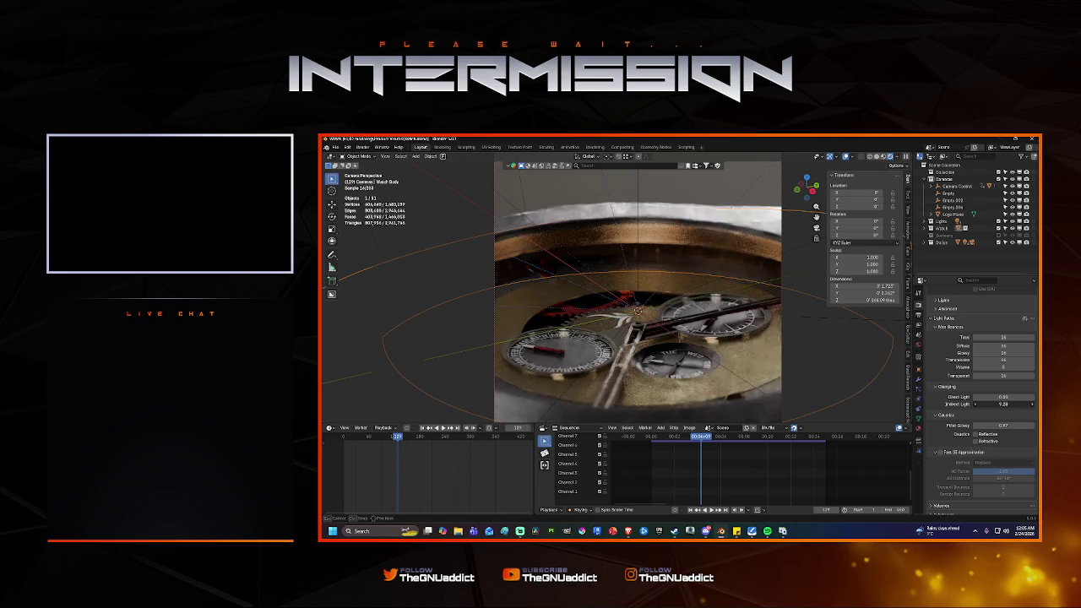
Set the Indirect Light clamp to 0 and the Direct Light clamp to 1.00.
click(990, 404)
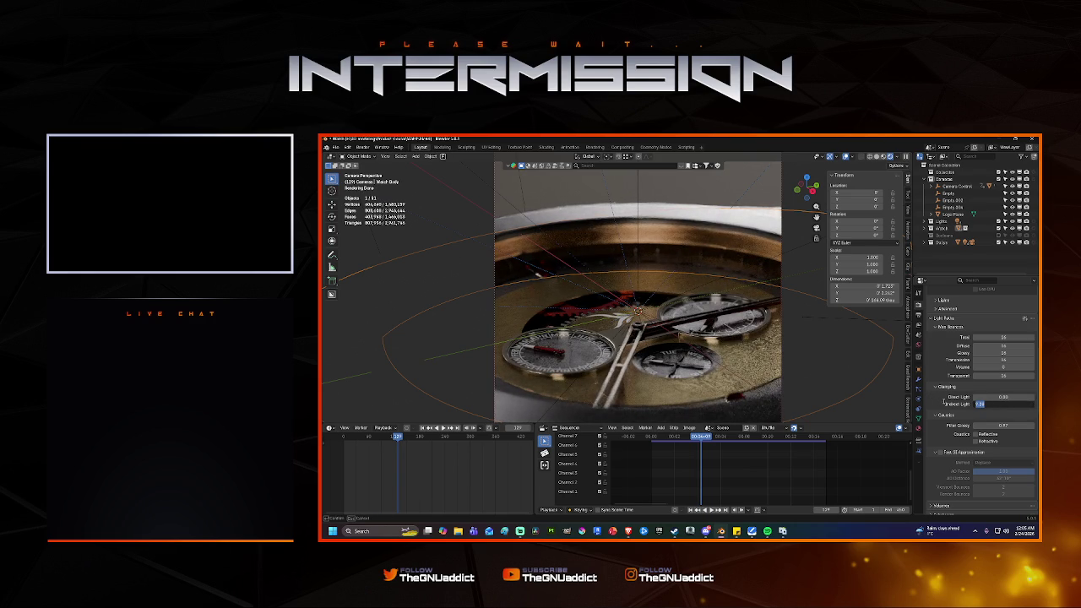
text(0)
key(Return)
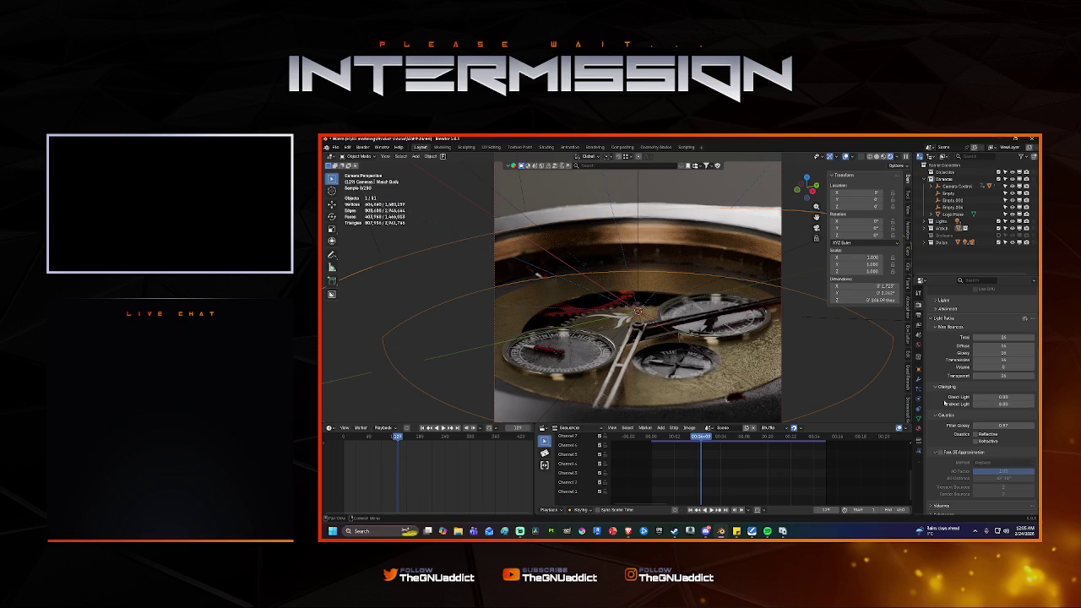
double_click(978, 397)
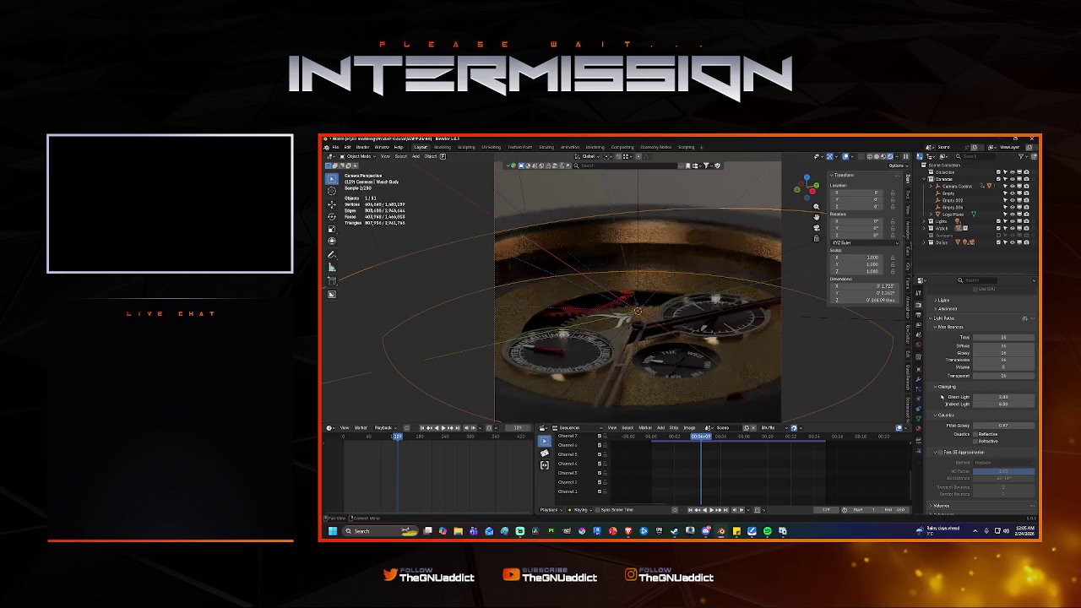
key(Return)
Try Direct Light clamp values around 1.82 and 200, undoing and redoing to compare.
mouse_move(1004, 397)
mouse_down()
mouse_move(1022, 397)
mouse_move(984, 397)
mouse_move(1026, 397)
mouse_up()
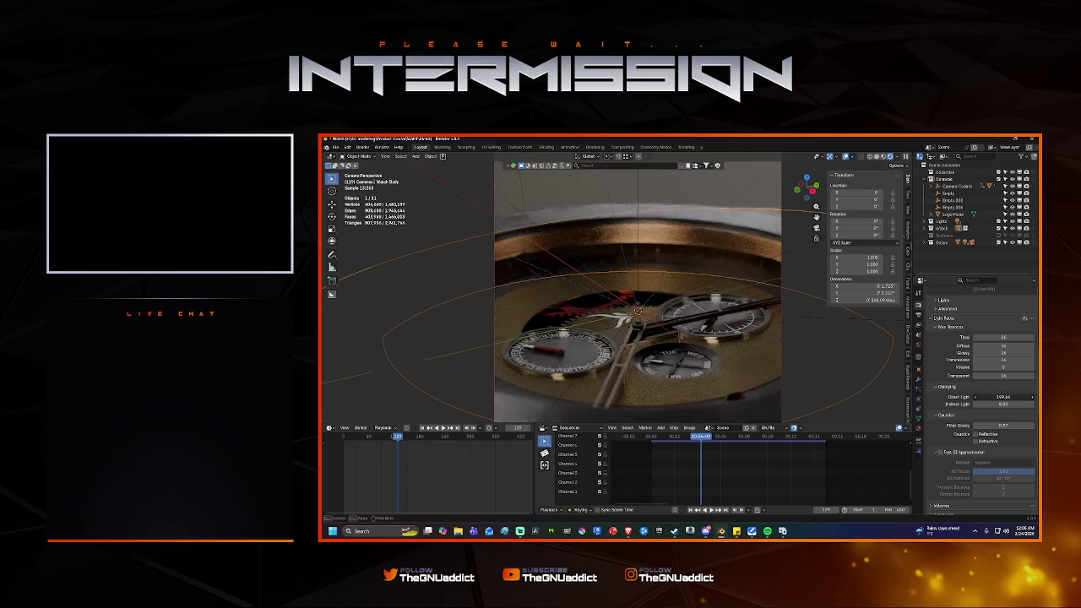
mouse_move(1005, 397)
mouse_down()
mouse_move(1022, 397)
mouse_move(1010, 397)
mouse_up()
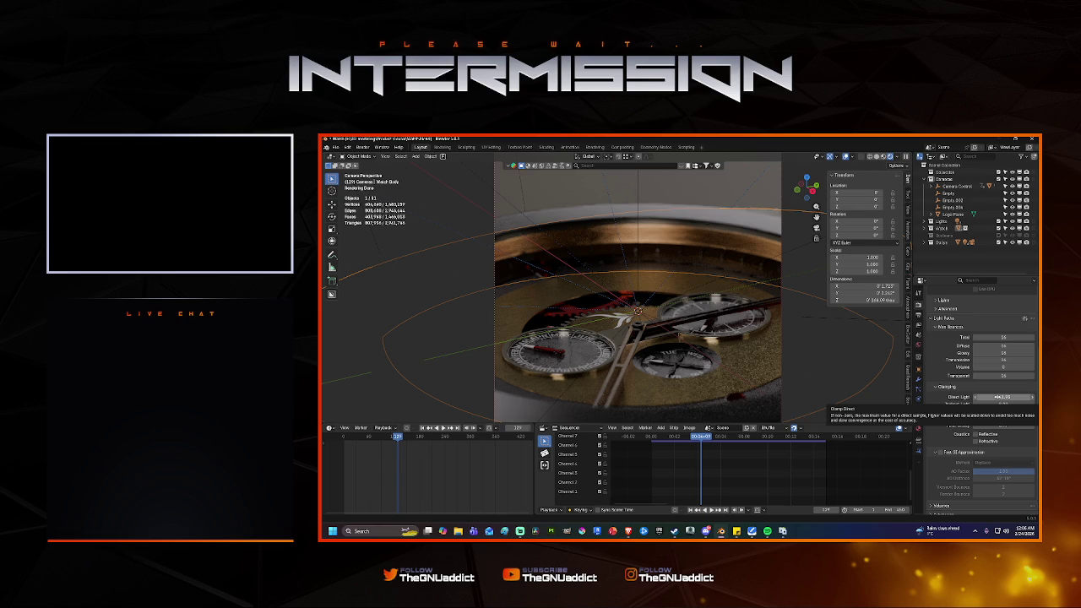
click(1000, 396)
text(200)
key(Return)
key(ctrl+z)
key(ctrl+shift+z)
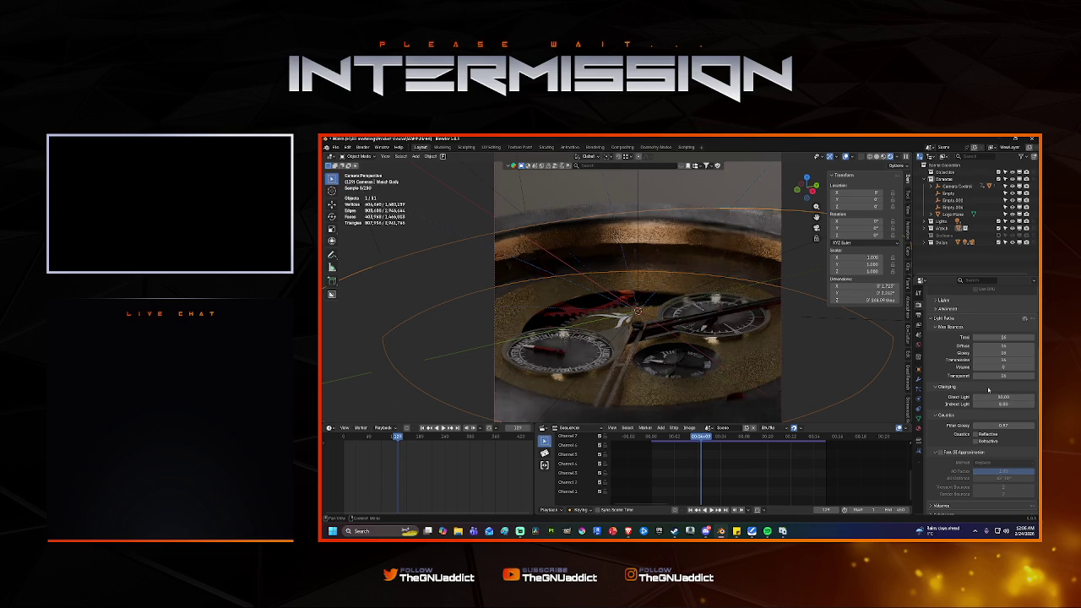
Set the Direct Light clamp to 250.
click(993, 396)
text(250)
key(Return)
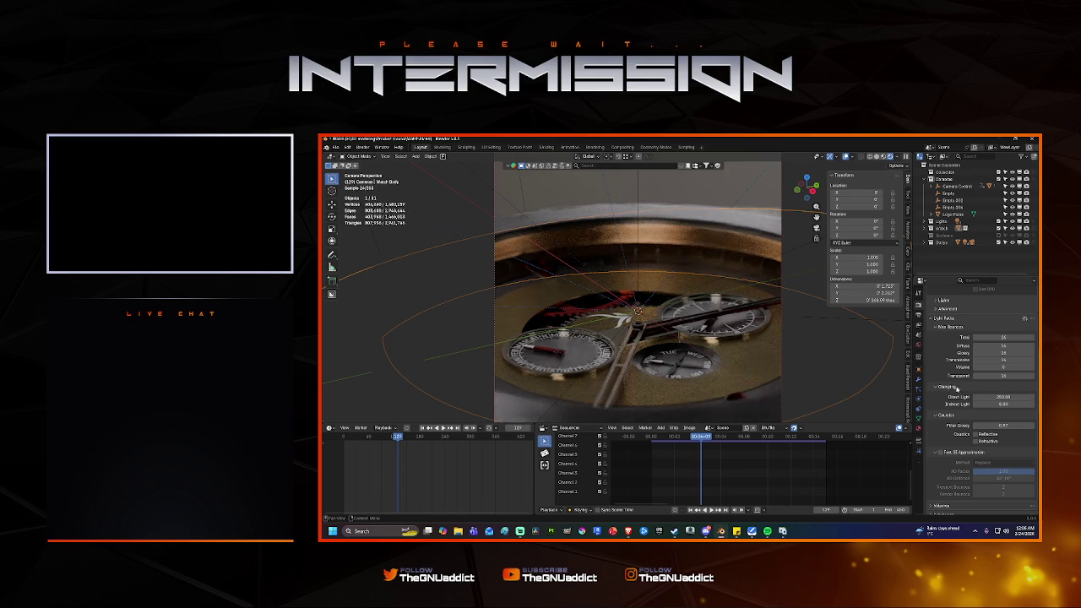
scroll(980, 380, down, 5)
Set Color Management Exposure to 0.
scroll(980, 380, down, 5)
scroll(993, 439, down, 5)
text(0)
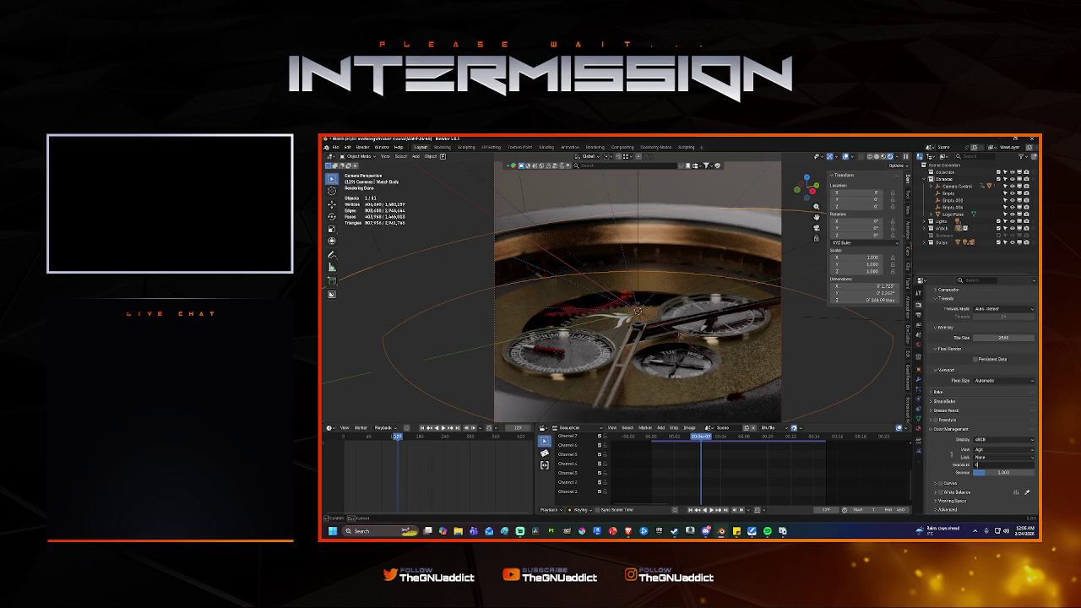
key(Return)
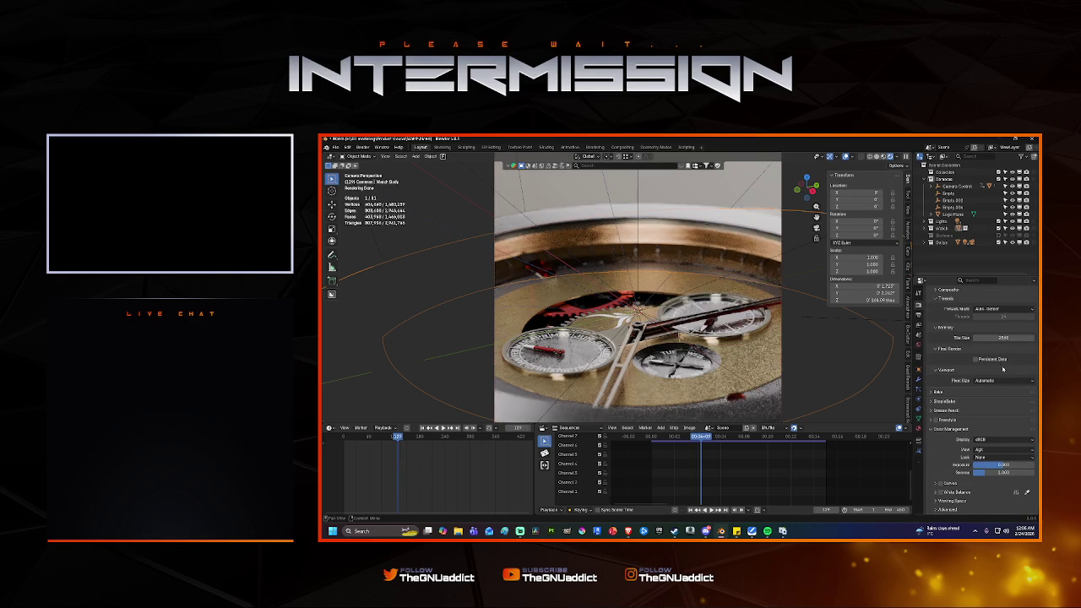
Reset the Direct Light clamp to 0.00.
scroll(1003, 369, up, 3)
scroll(1003, 369, up, 3)
scroll(1003, 371, up, 3)
scroll(1002, 372, up, 3)
scroll(1003, 372, up, 1)
scroll(1001, 380, up, 1)
click(990, 406)
text(0)
key(Return)
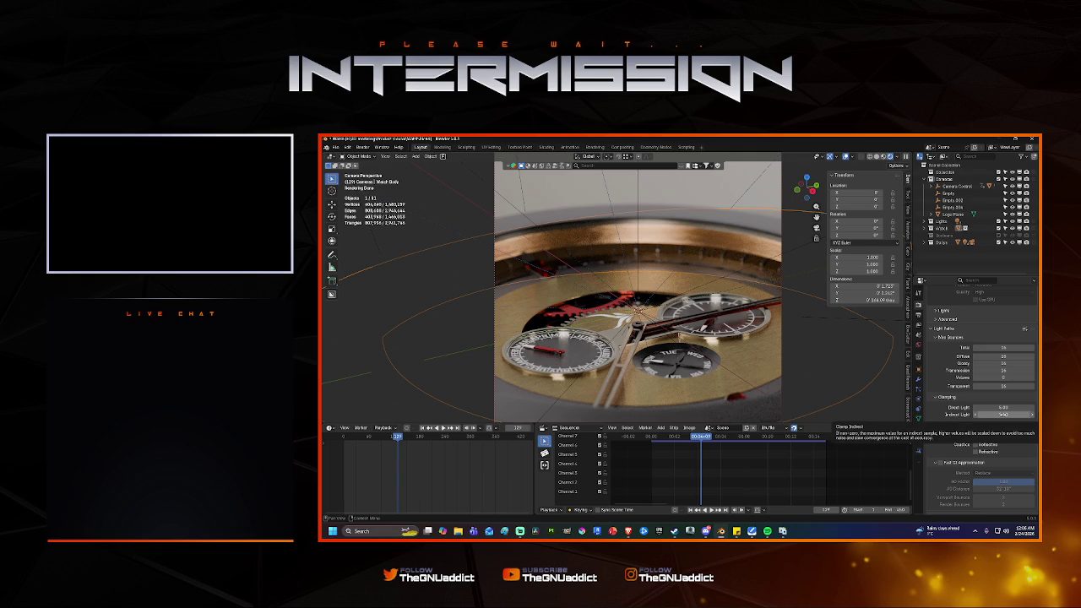
Compare Indirect Light clamp values 5 and 0 in the Cycles preview, settling on 5.
click(1004, 415)
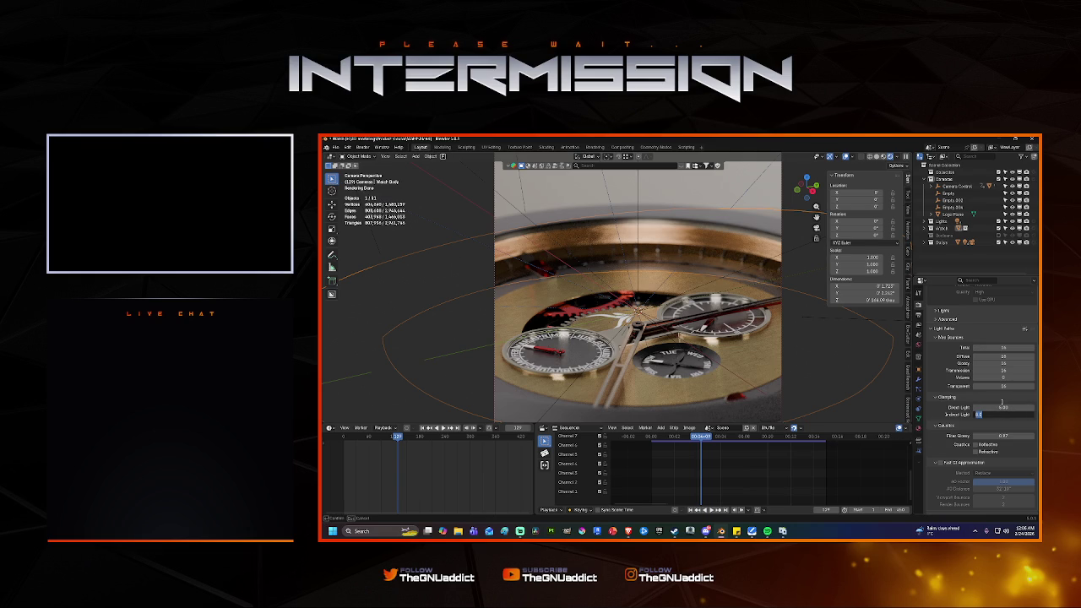
text(5)
key(Return)
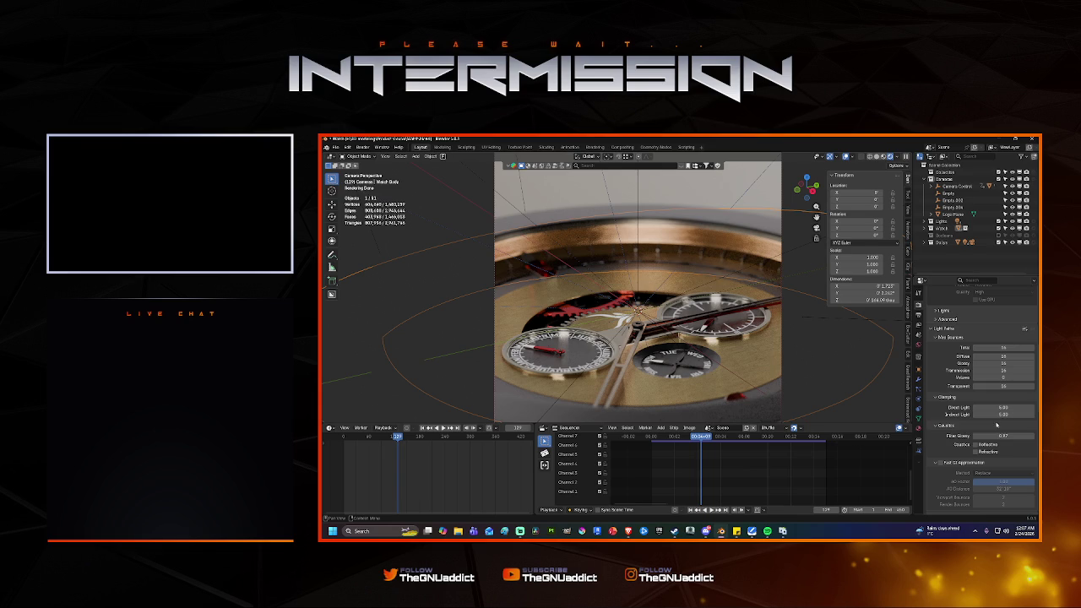
click(1002, 415)
text(0)
key(Return)
click(997, 413)
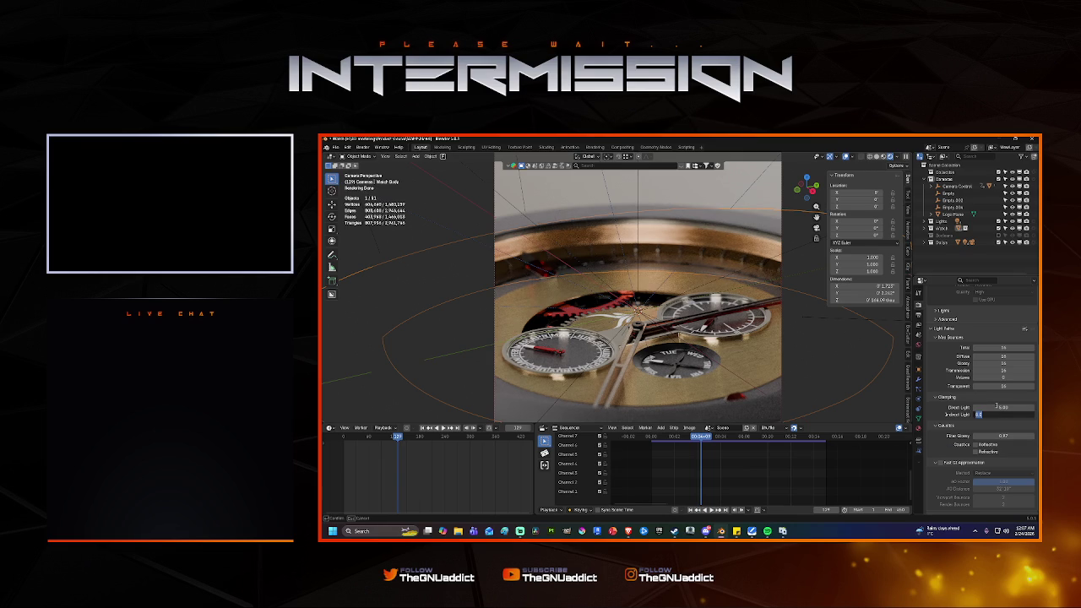
text(5)
key(Return)
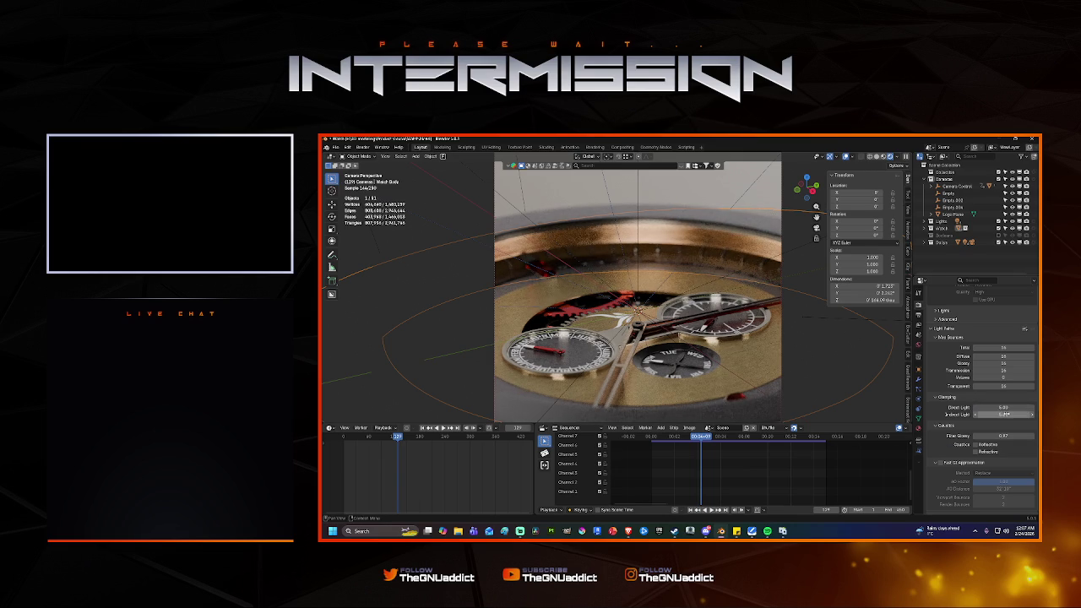
click(1004, 414)
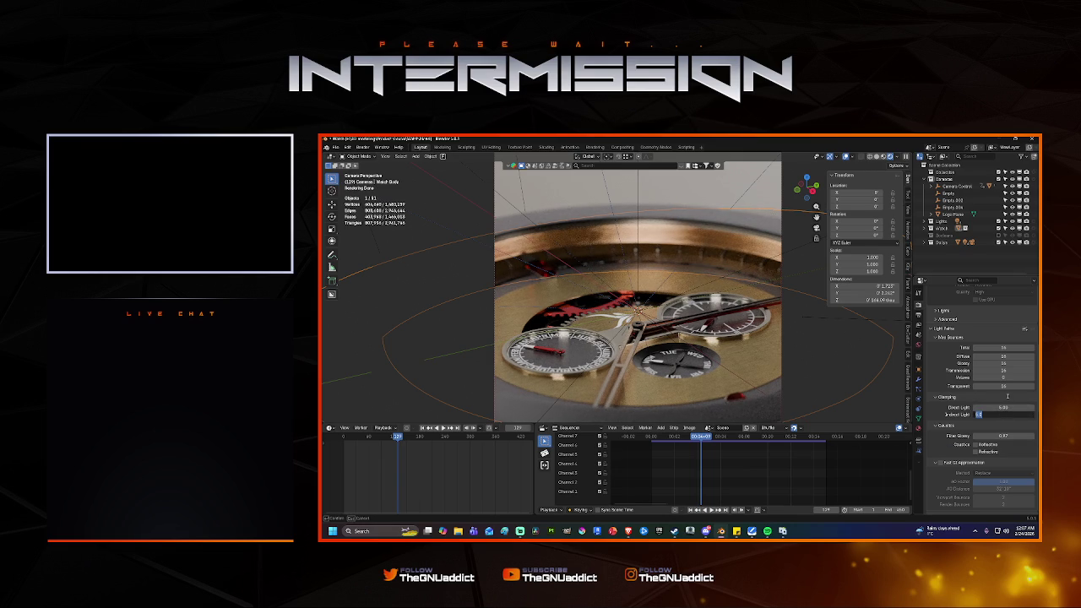